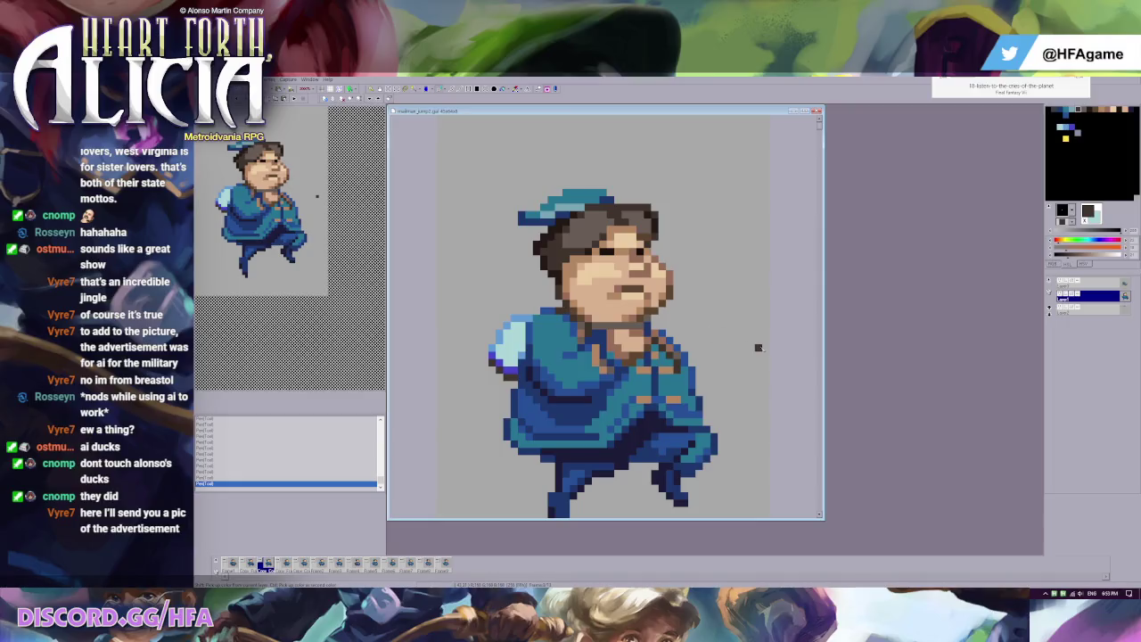
Step: Undo and redo the last sprite edit, sampling light grey and the chin's brown
key("Left")
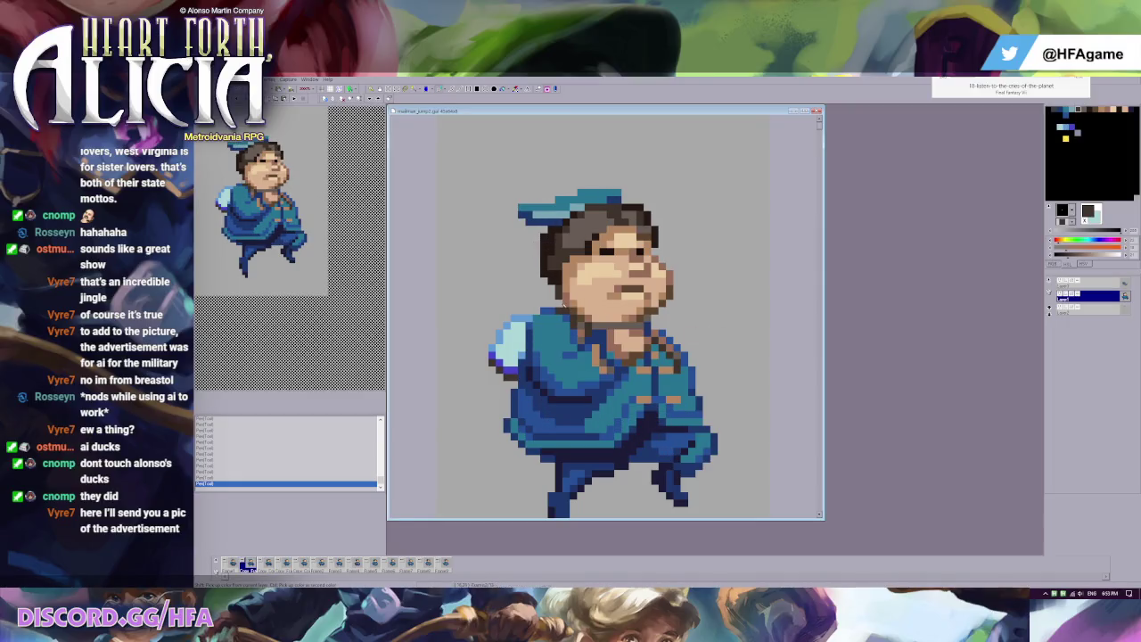
key("ctrl+z")
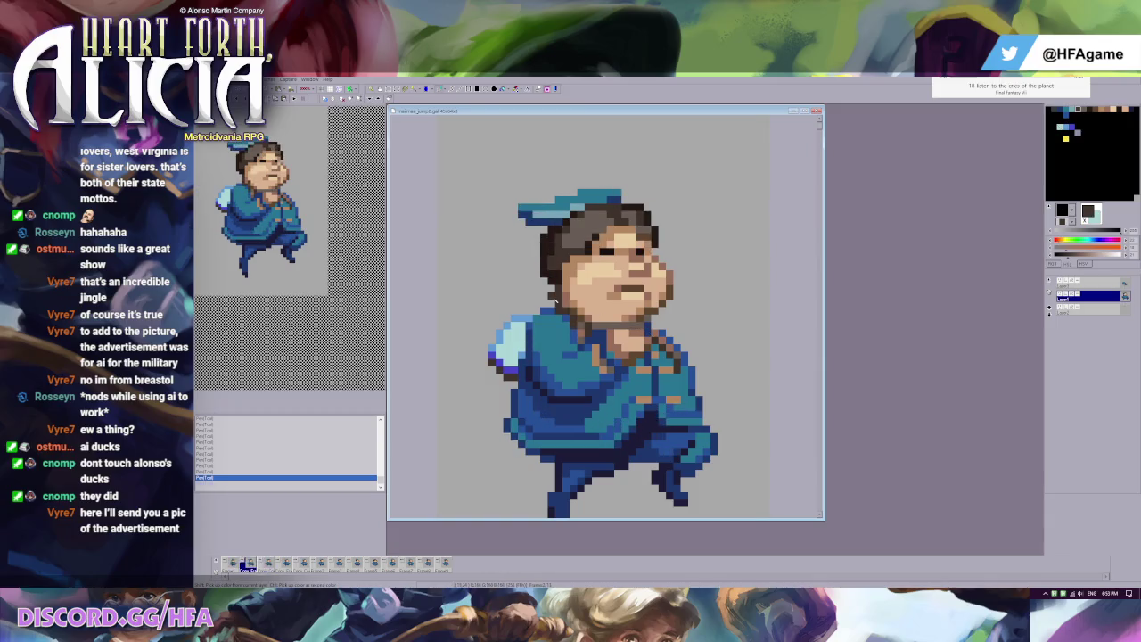
right_click(560, 305)
key("ctrl+y")
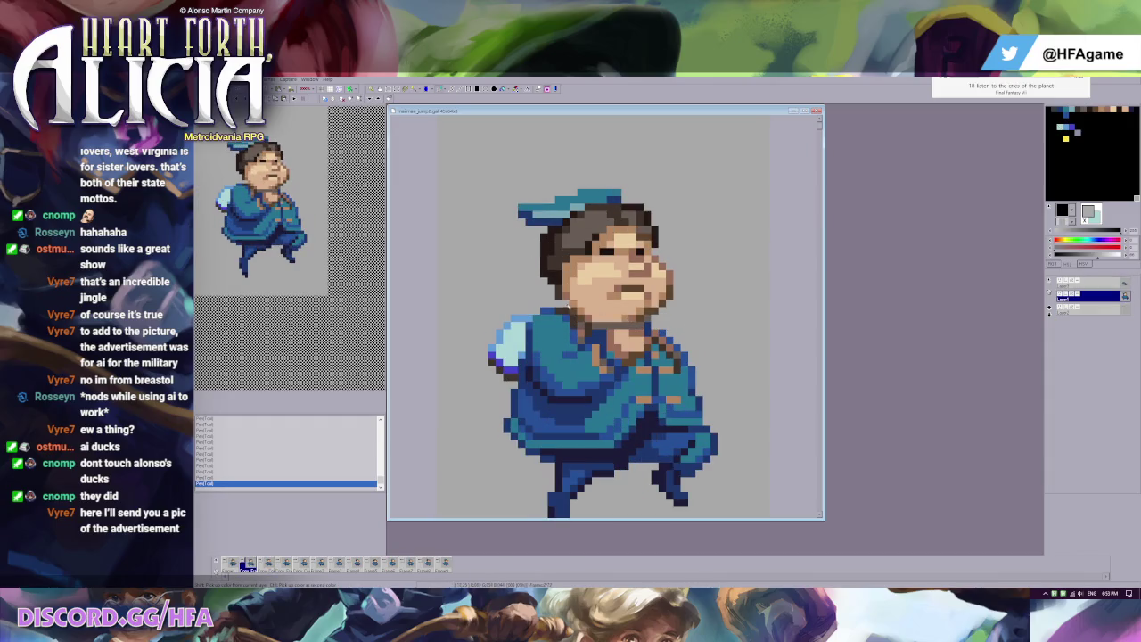
right_click(568, 305)
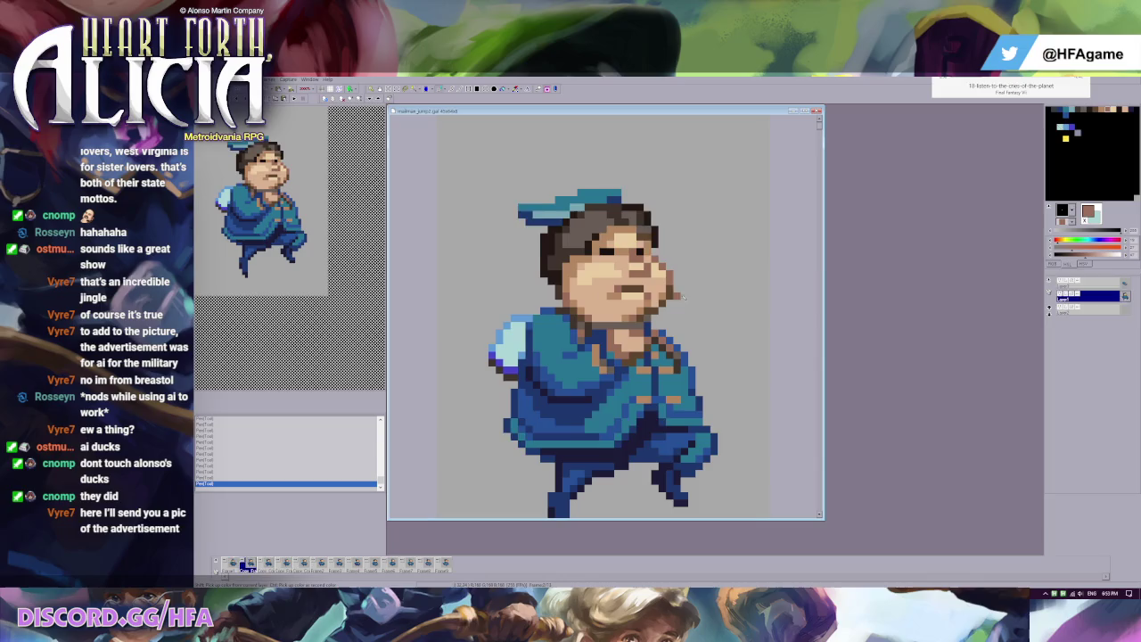
Step: Flip between the animation frames to compare the mailman's hair shape
key("Right")
key("Left")
key("Right")
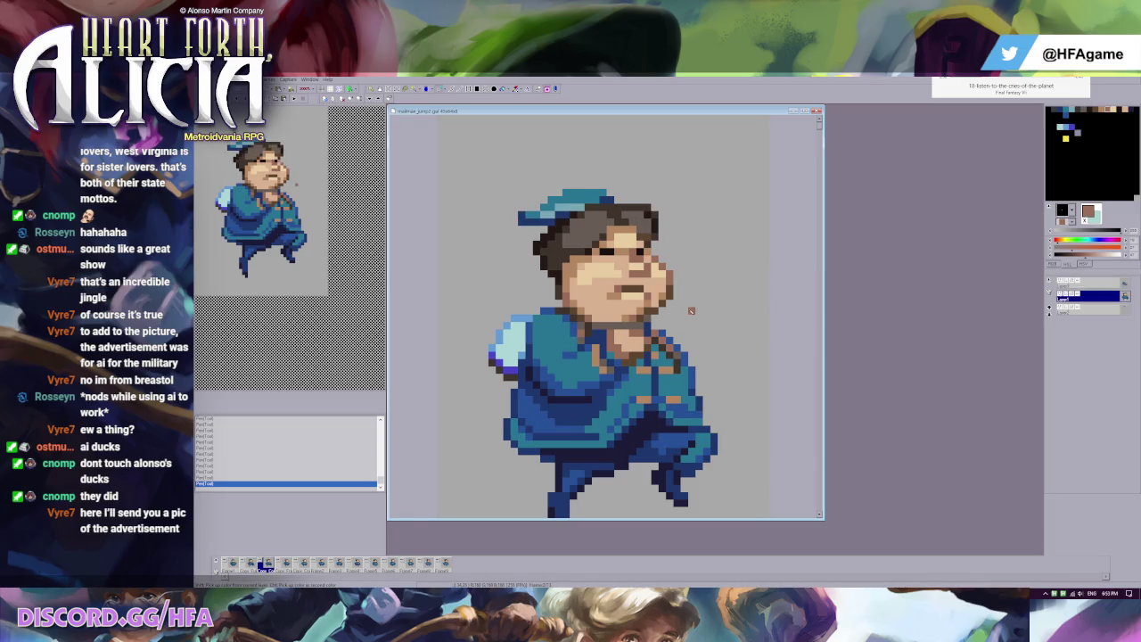
key("Left")
key("Right")
key("Left")
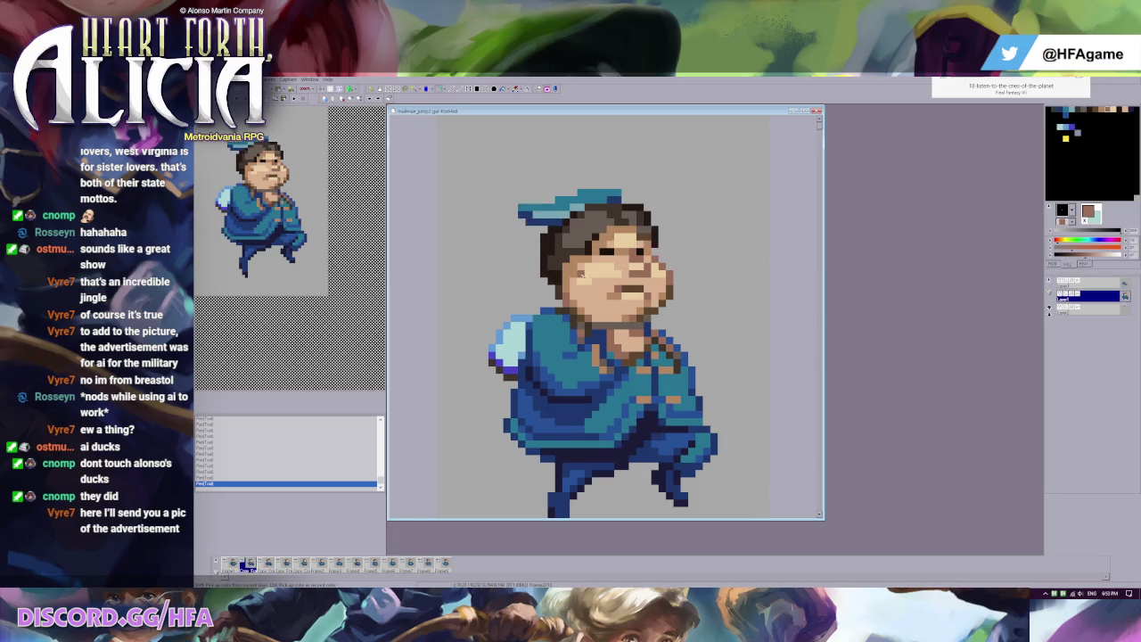
key("Right")
key("Left")
key("Right")
Step: Sample the dark grey hair colour and flip frames to compare hair and poses
right_click(577, 258)
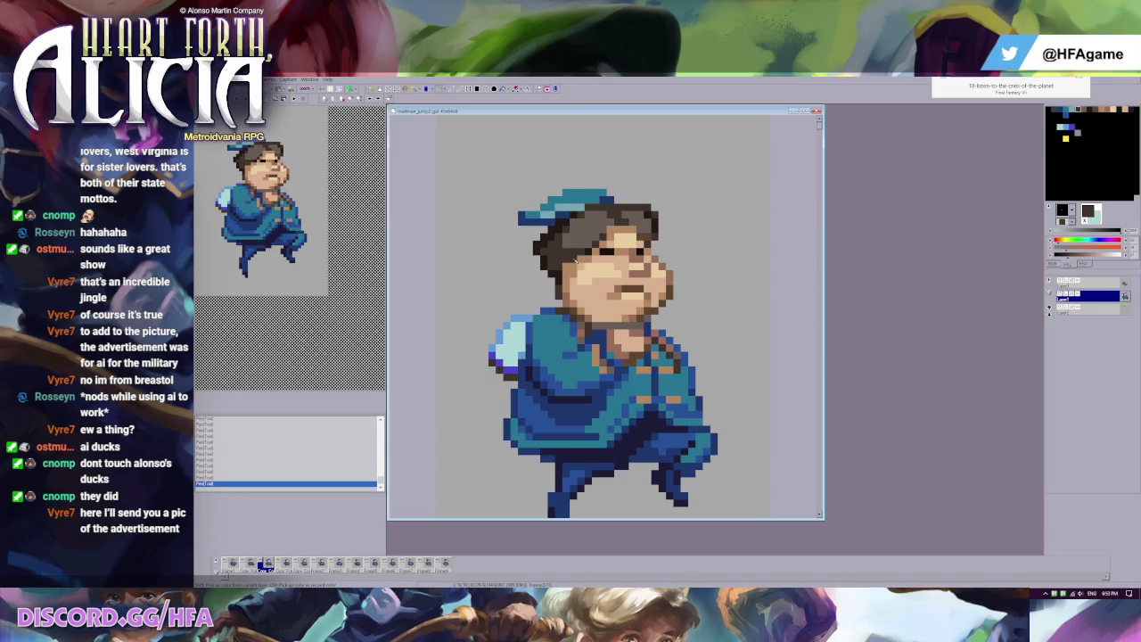
key("Left")
key("Right")
key("Left")
key("Right")
key("Left")
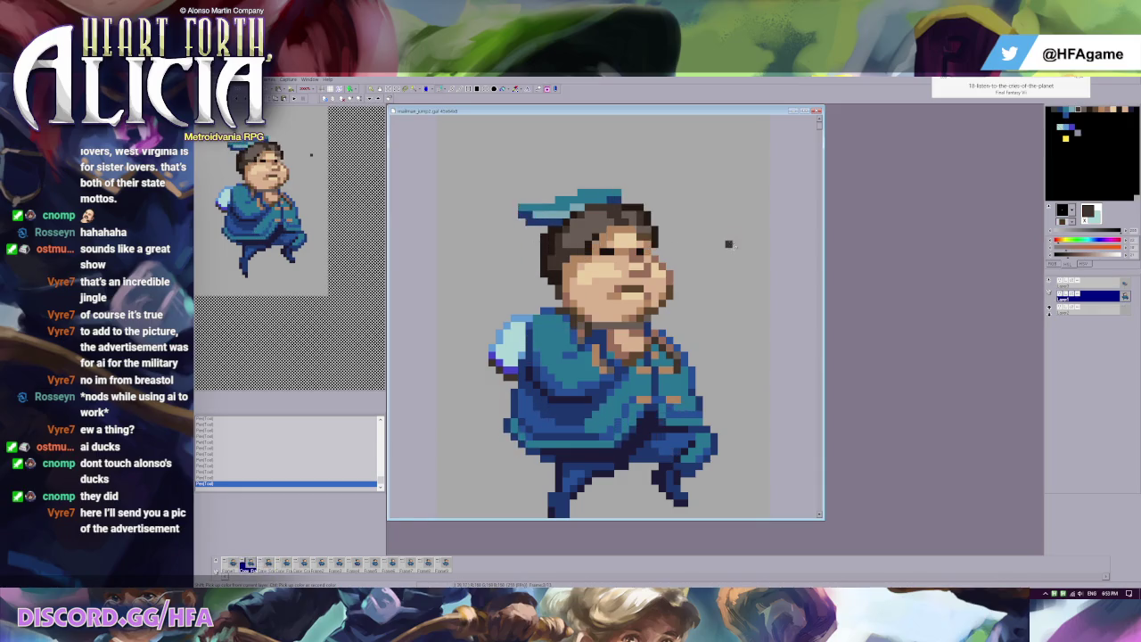
key("Right")
key("Left")
key("Right")
key("Left")
Step: Sample the uniform's teal and dark blue on the top layer, comparing hair and legs across frames
right_click(641, 393)
key("Right")
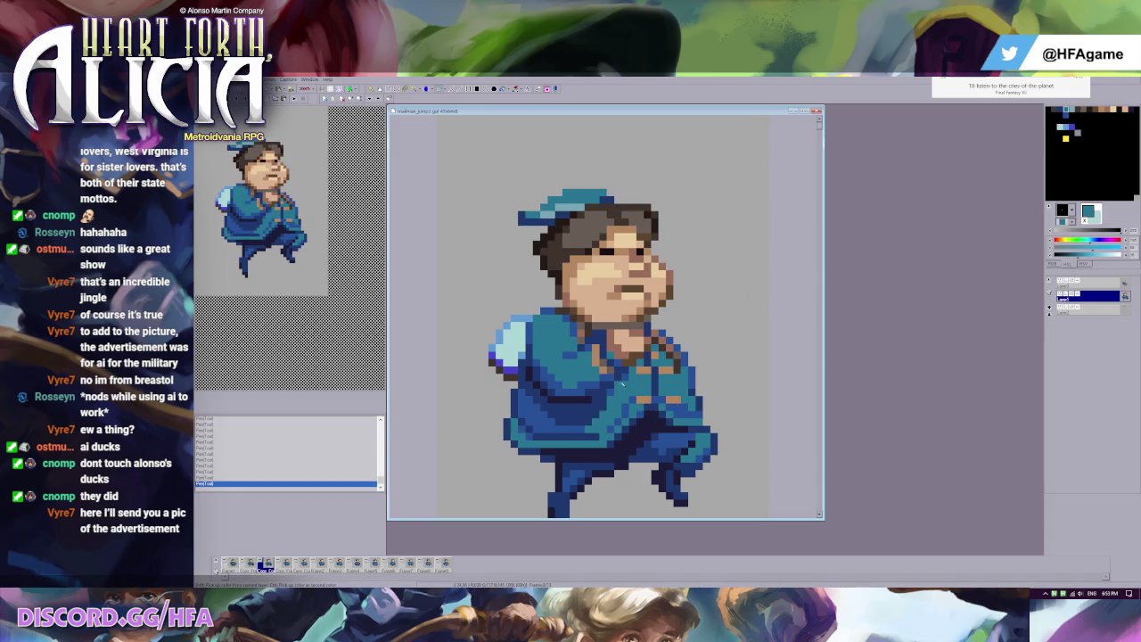
right_click(624, 382)
key("Up")
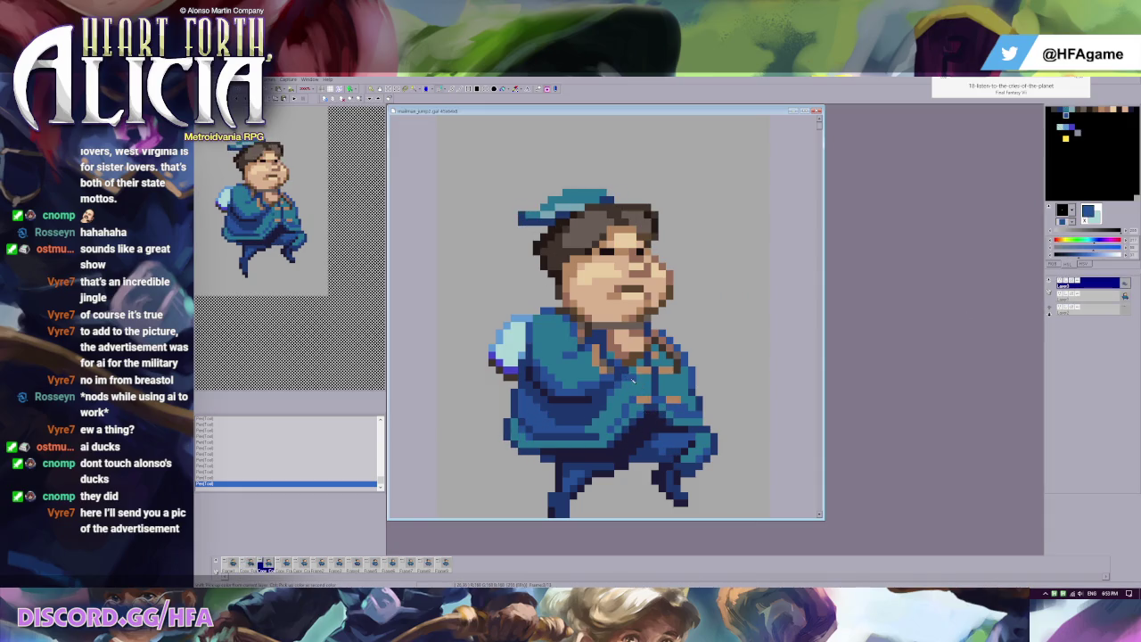
key("Right")
key("Left")
key("Right")
key("Left")
key("Right")
key("Left")
right_click(640, 379)
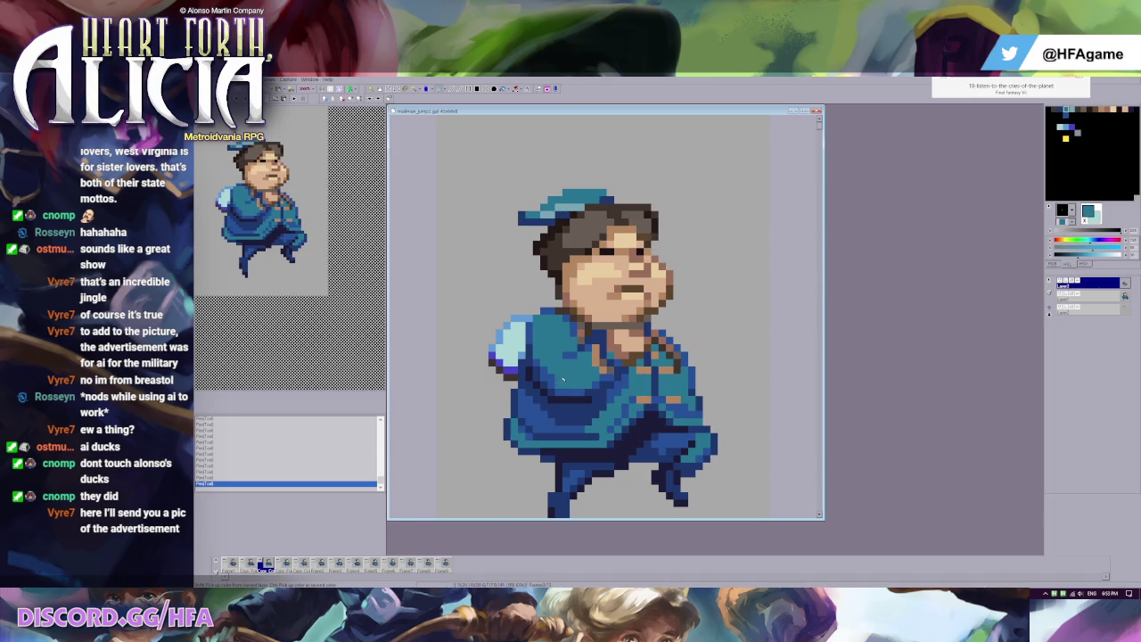
Step: Flip frames to compare the poses, then sample the grey background colour
key("Left")
key("Right")
key("Left")
key("Right")
key("Left")
key("Right")
right_click(724, 453, "ctrl")
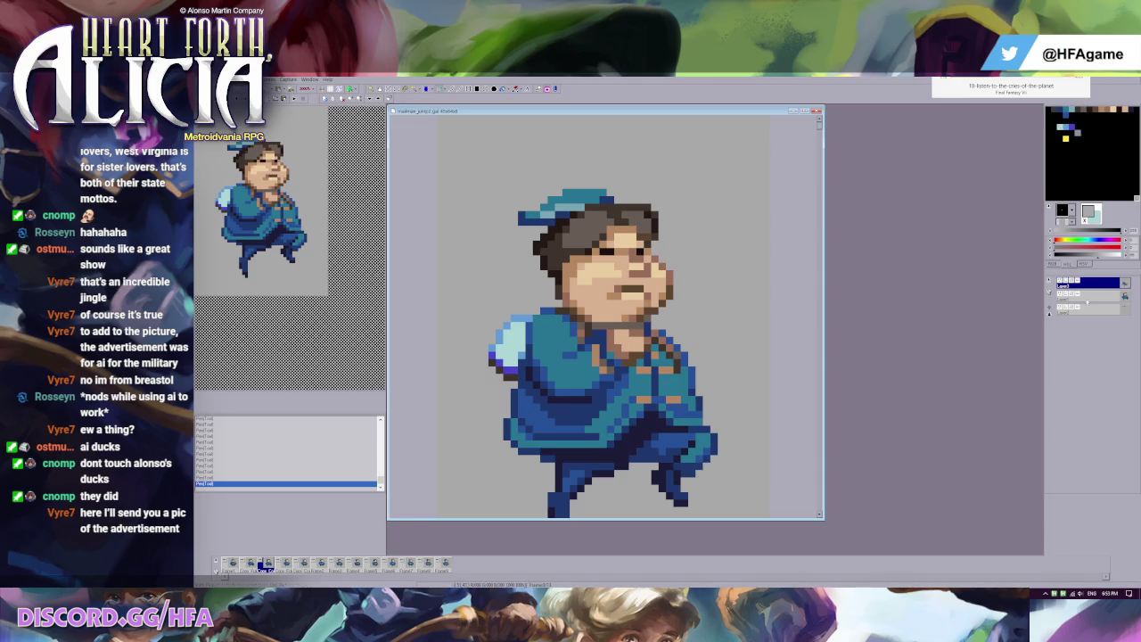
Step: On the second layer, dab a navy pixel near the legs, undo it, and sample darker navy
key("Down")
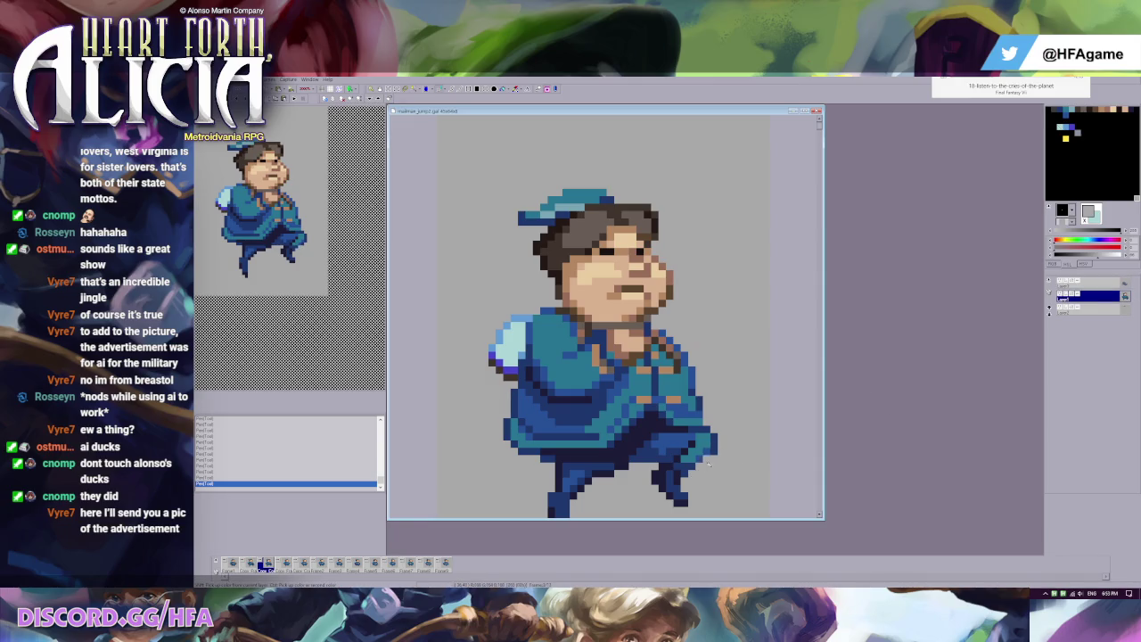
right_click(703, 462, "ctrl")
right_click(742, 466)
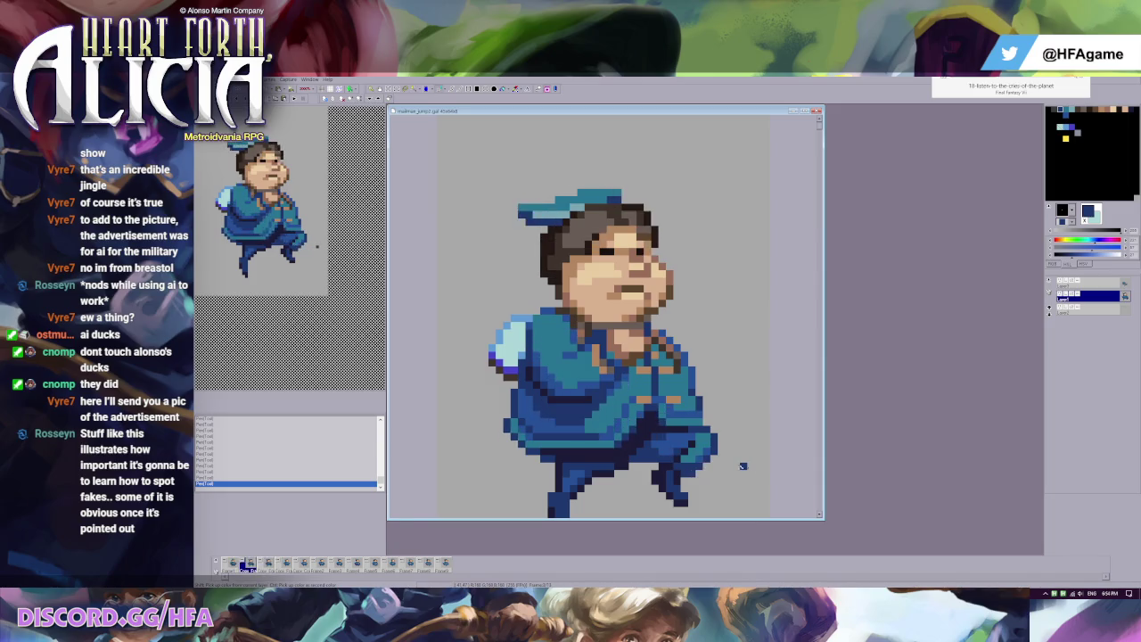
key("ctrl+z")
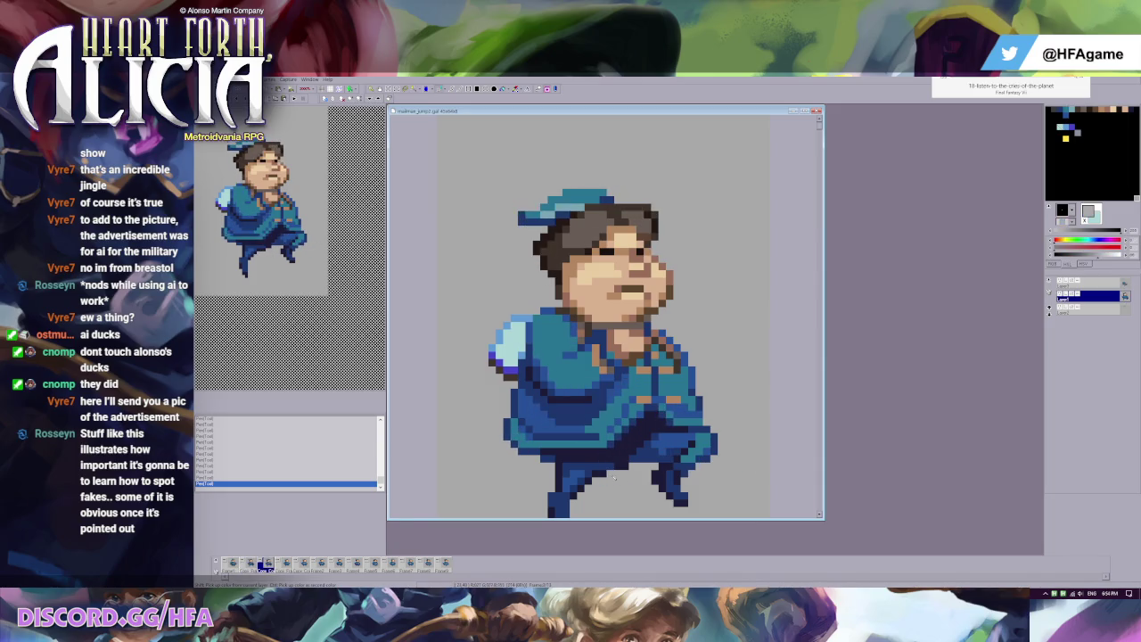
right_click(603, 479, "ctrl")
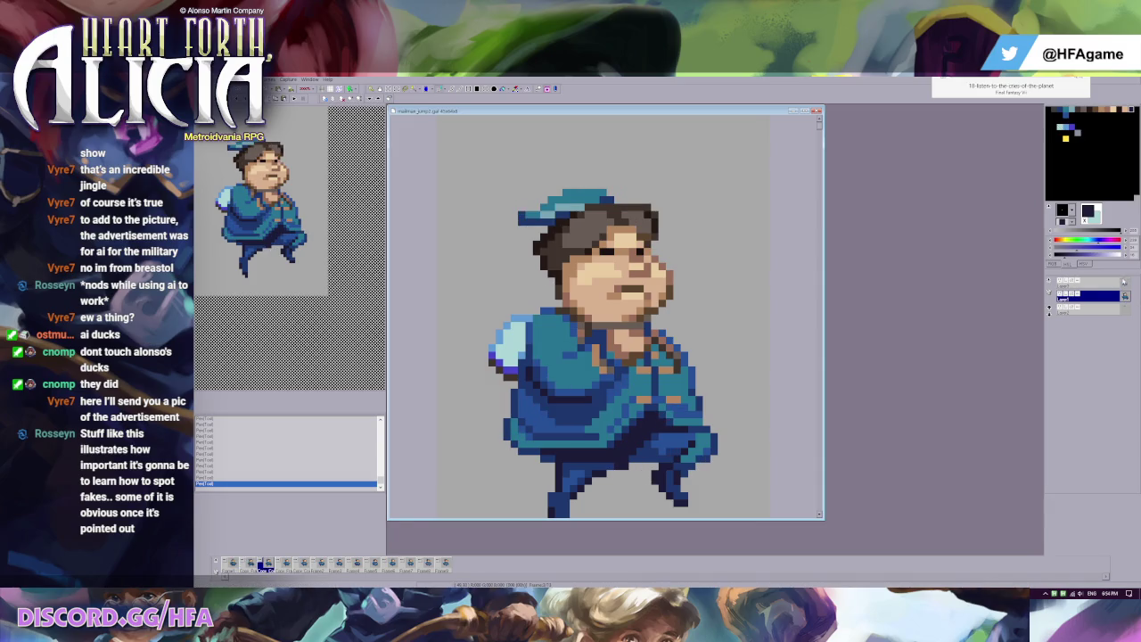
key("Up")
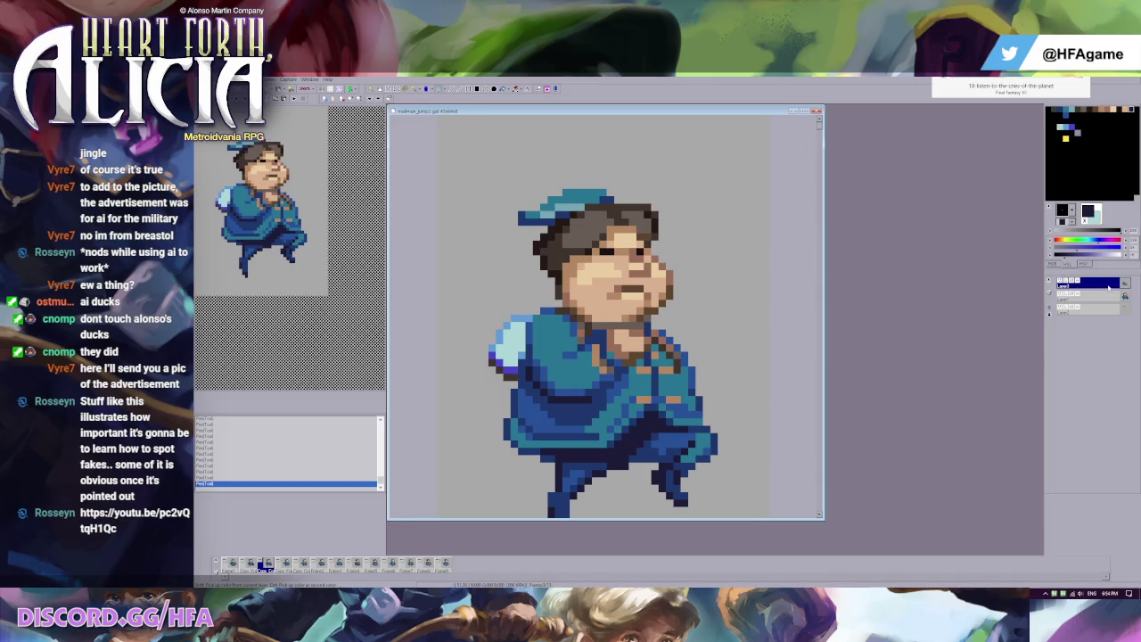
Step: Touch up a light grey pixel on the right boot, then compare poses on the second layer
left_click(639, 484, "ctrl")
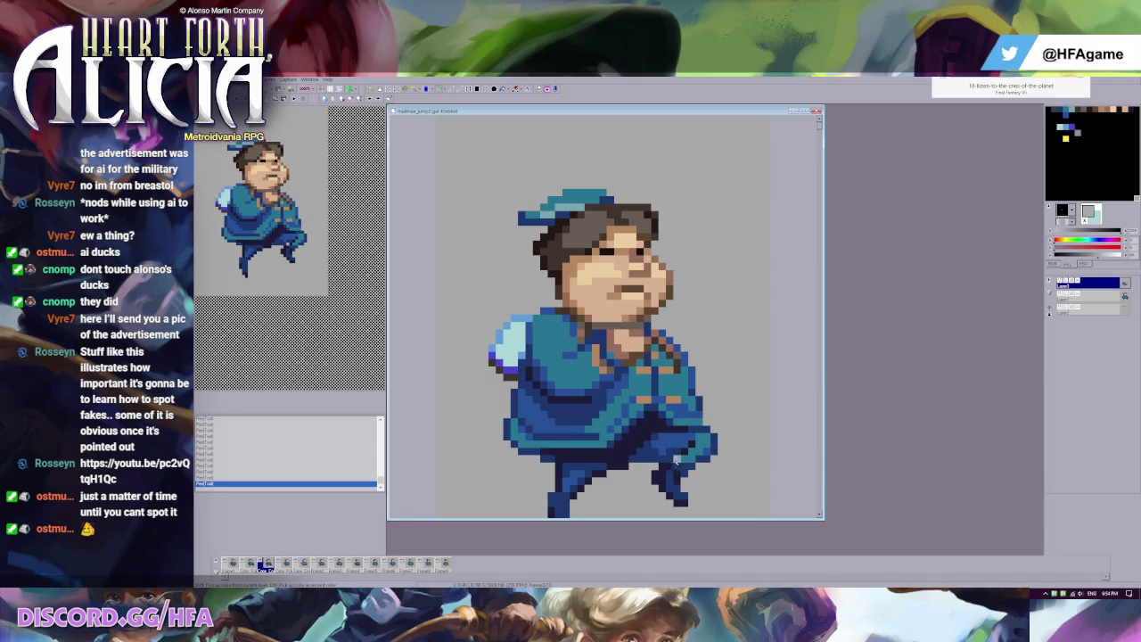
left_click(690, 453)
left_click(1117, 296)
key("Right")
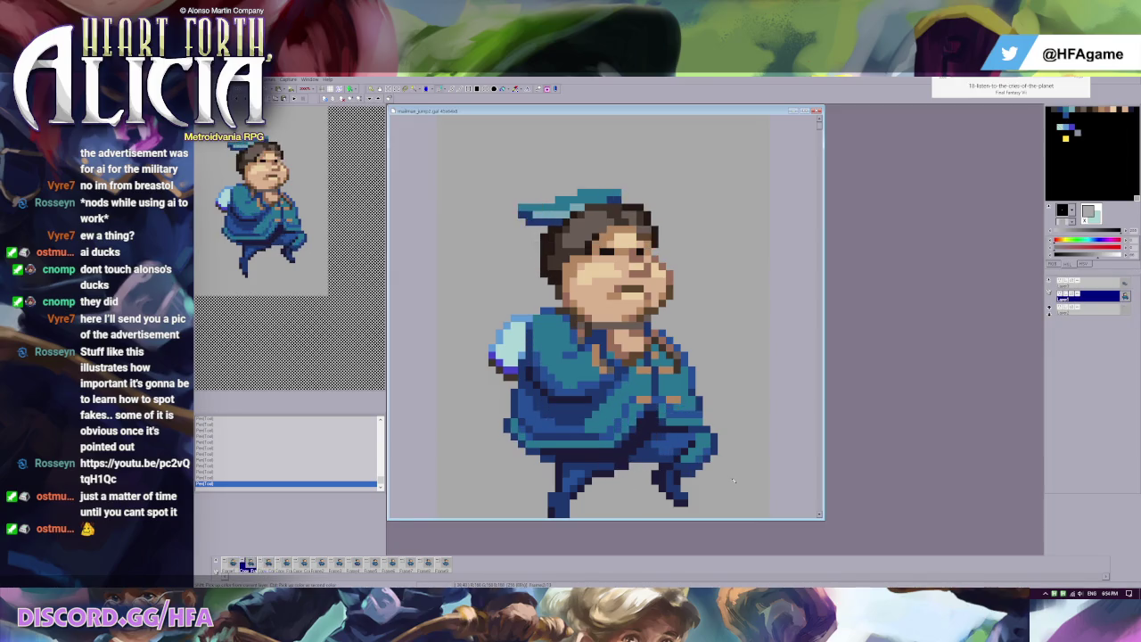
key("Left")
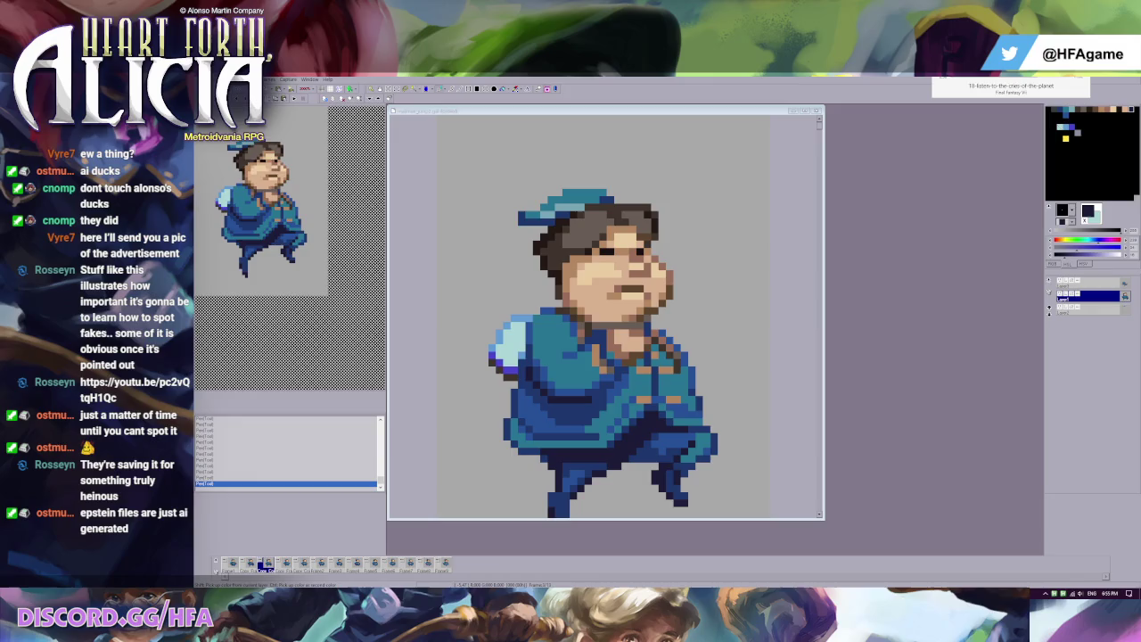
Step: Seek the YouTube video from 4:28 to about 7:52, pausing and resuming playback
key("alt+Tab")
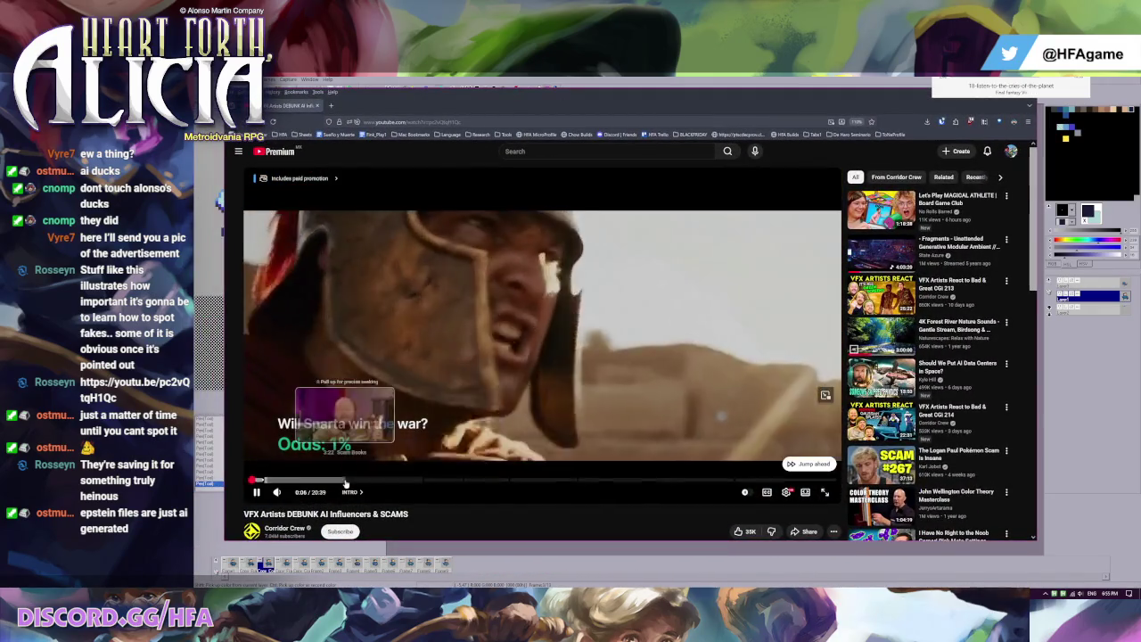
left_click_drag(346, 483, 377, 482)
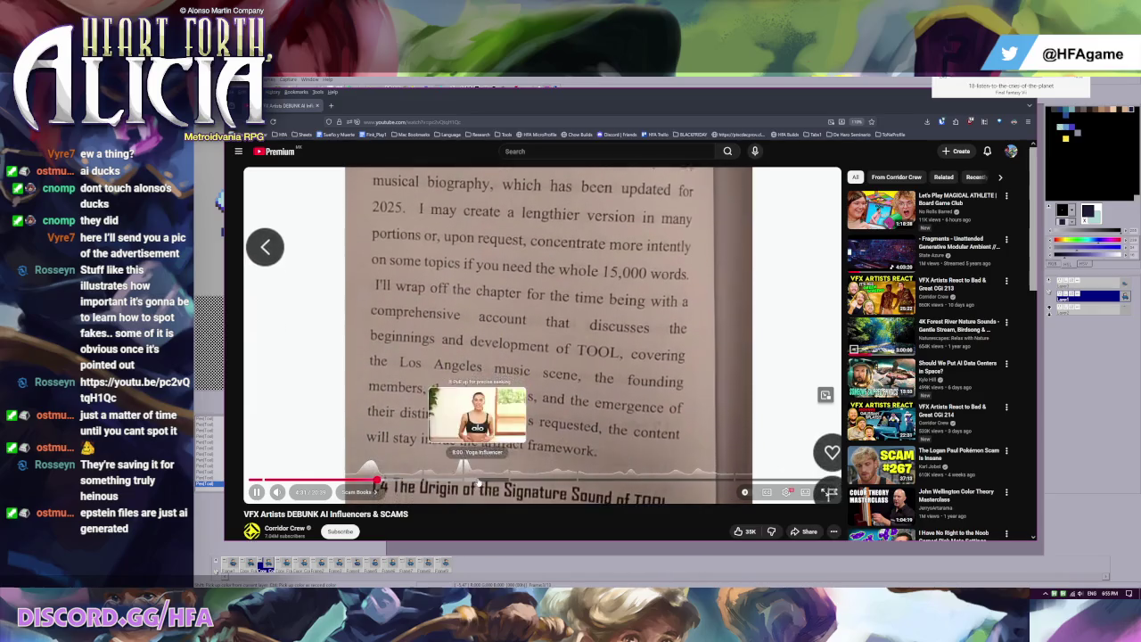
left_click(474, 481)
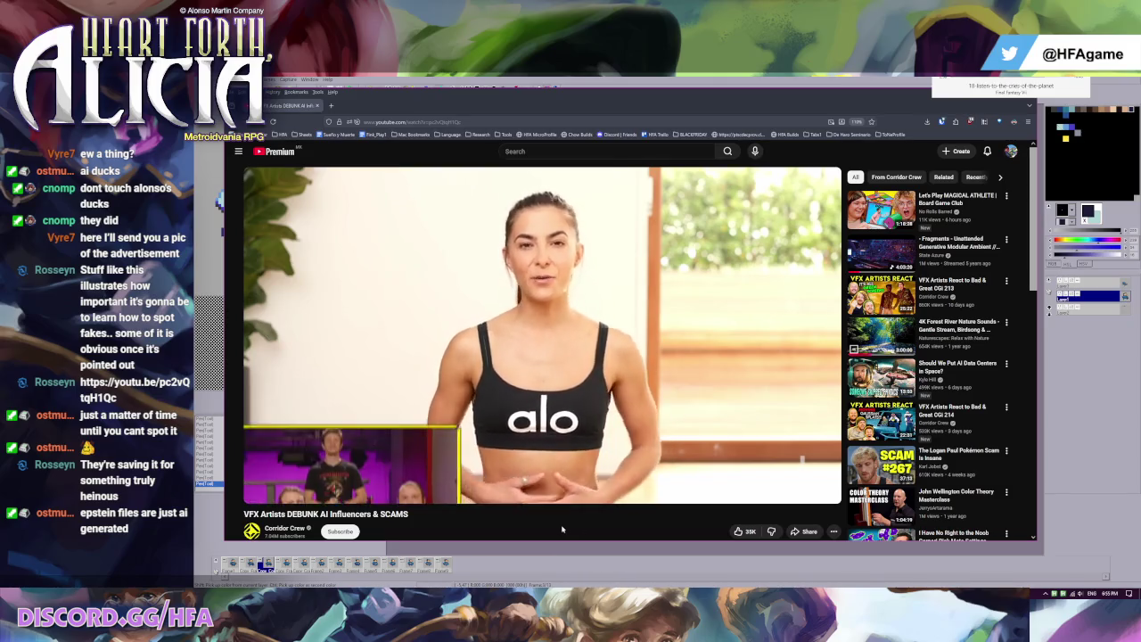
left_click(516, 292)
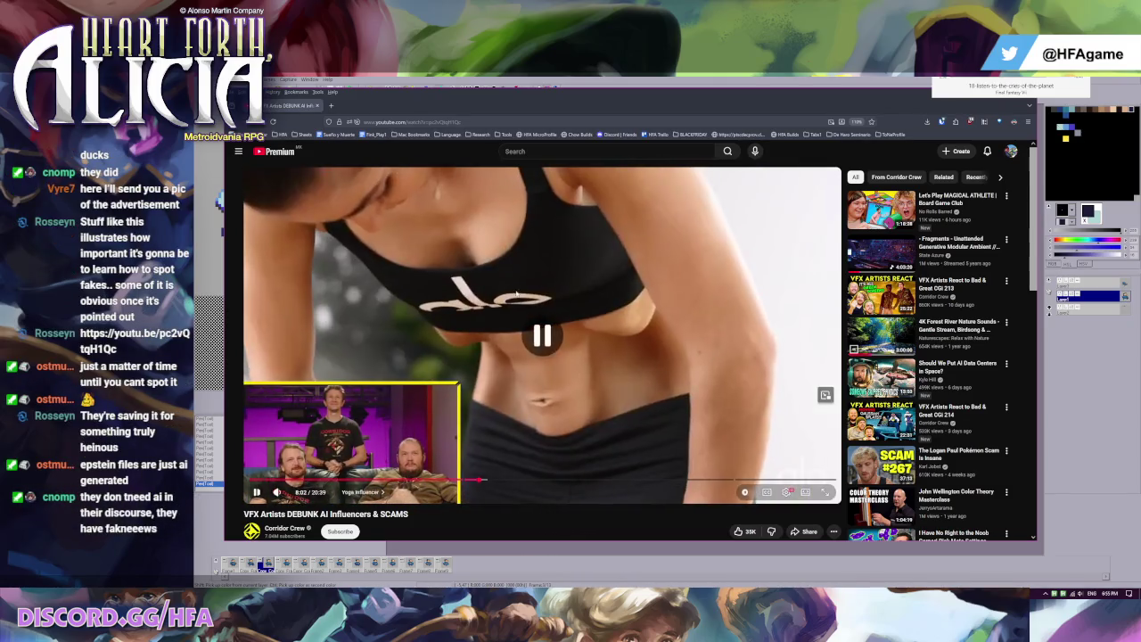
left_click(559, 389)
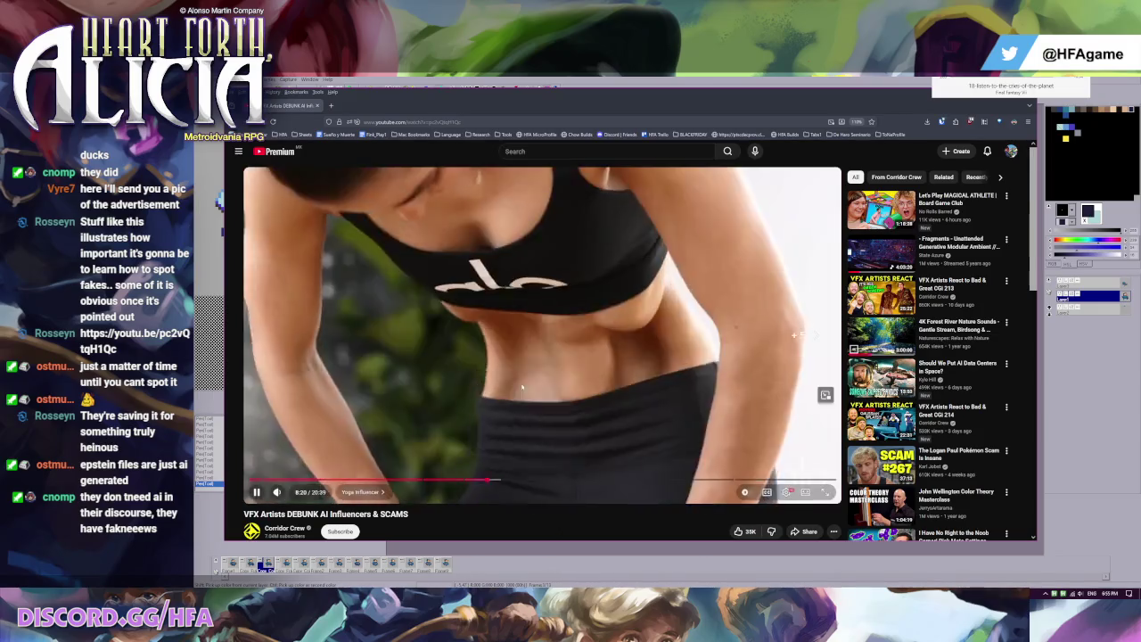
left_click(521, 382)
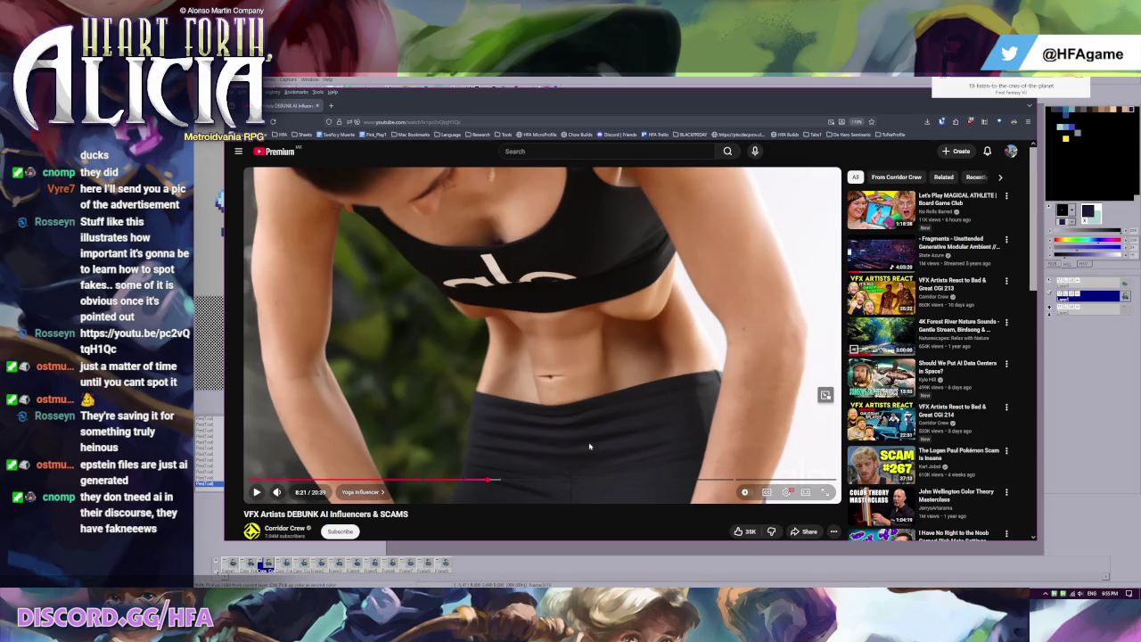
left_click(562, 373)
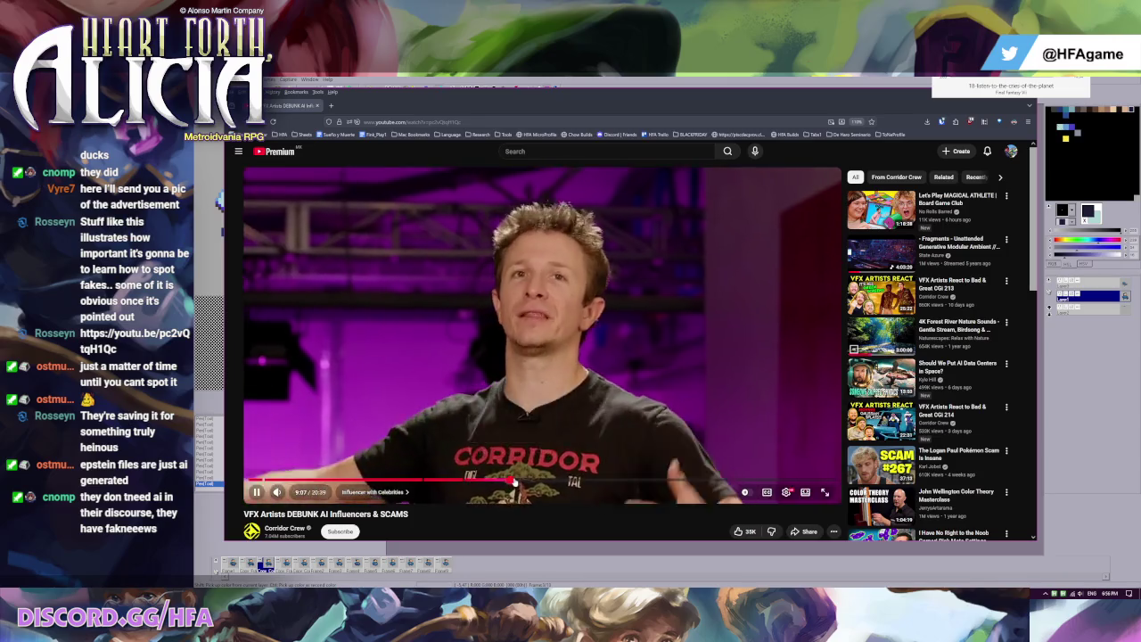
Step: Jump to the Instagram post part, rewind ten seconds, pause, and return to GraphicsGale
left_click(515, 482)
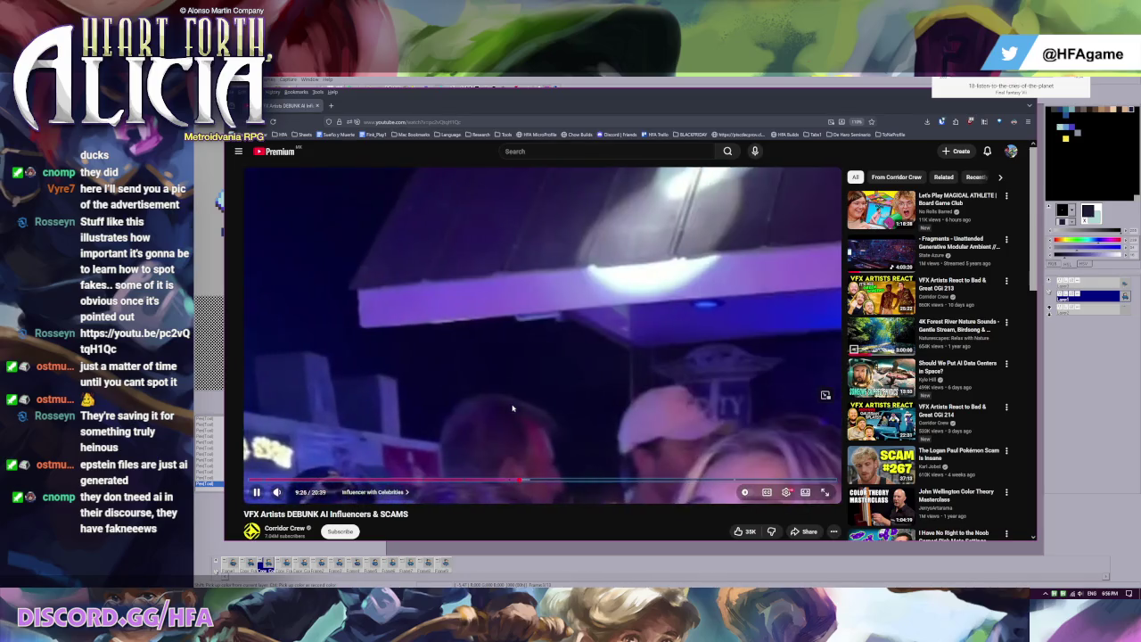
key("j")
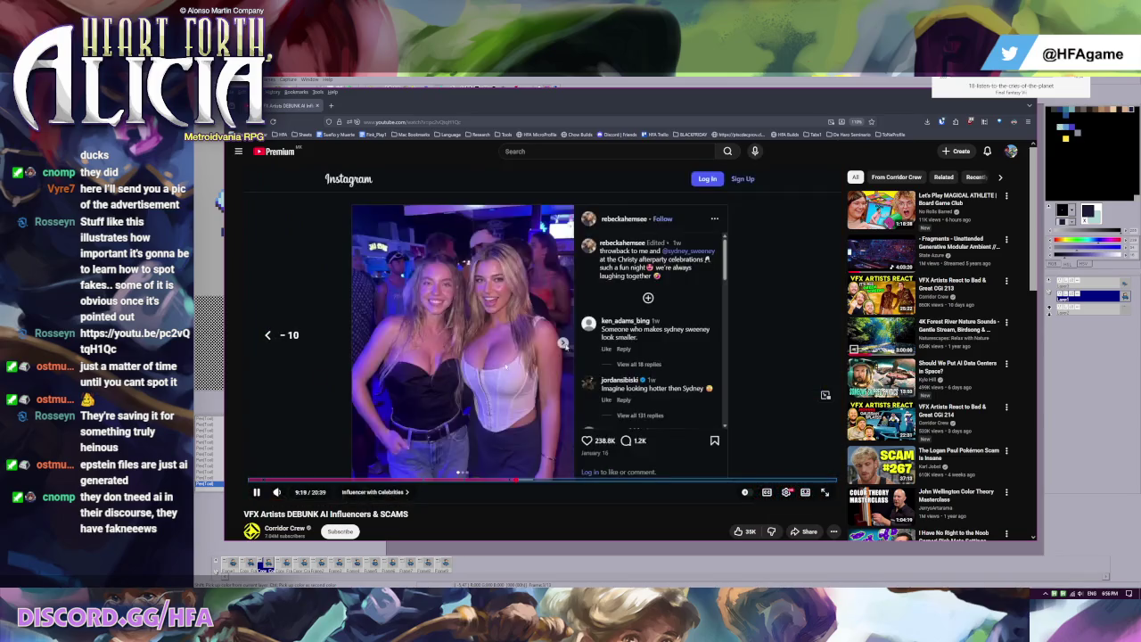
key("k")
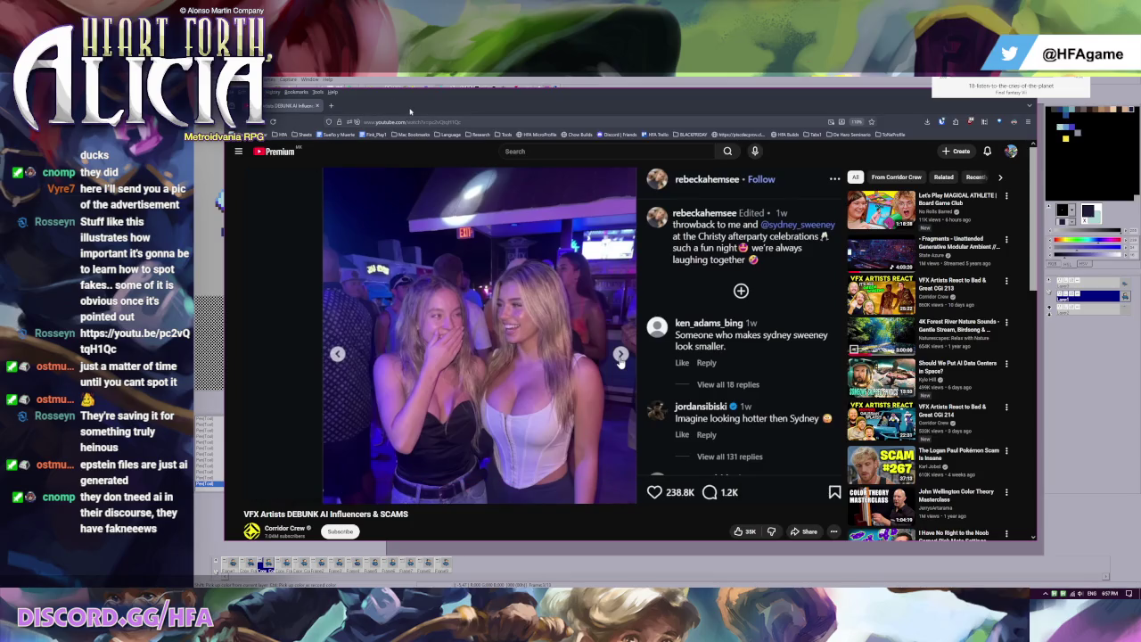
key("alt+Tab")
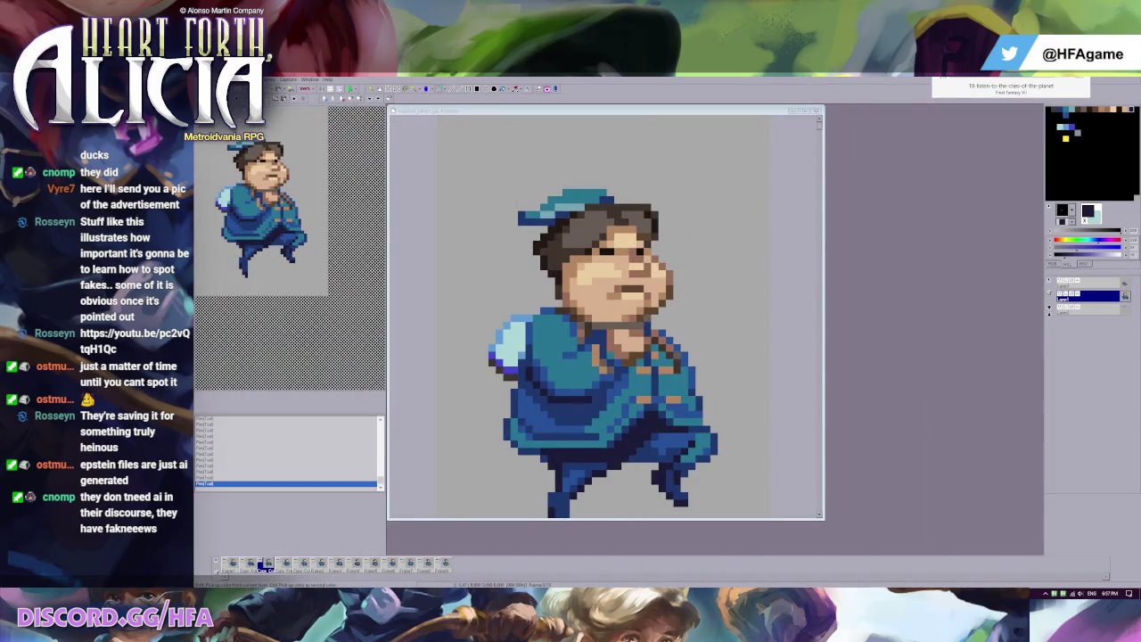
Step: Preview the animation and sample tan, blue coat, grey and dark navy colours
left_click(678, 399)
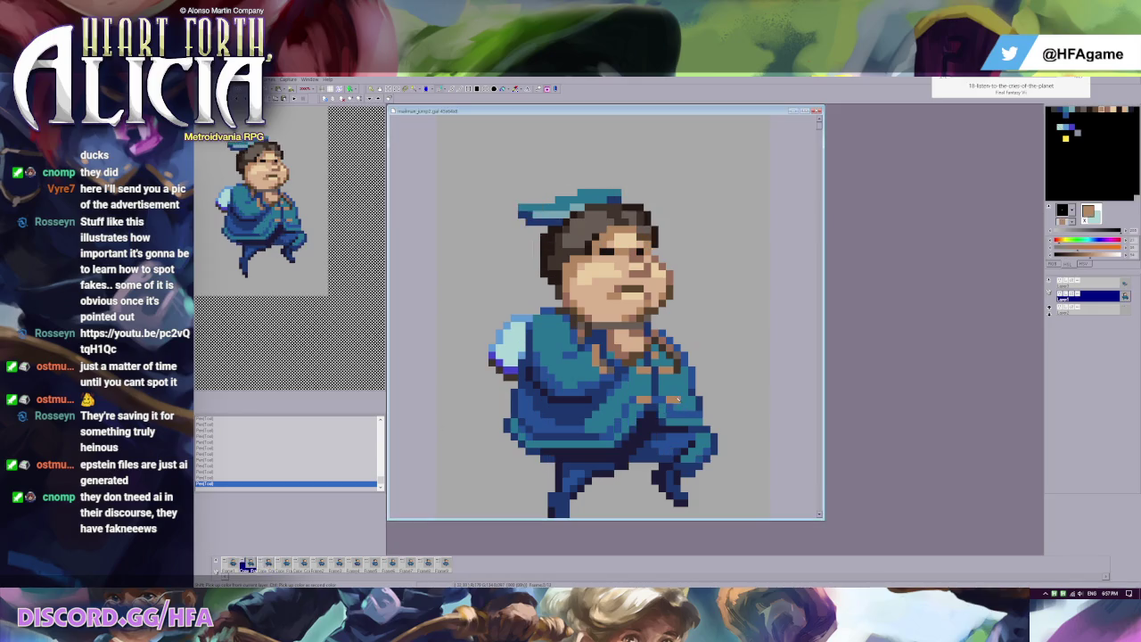
key("space")
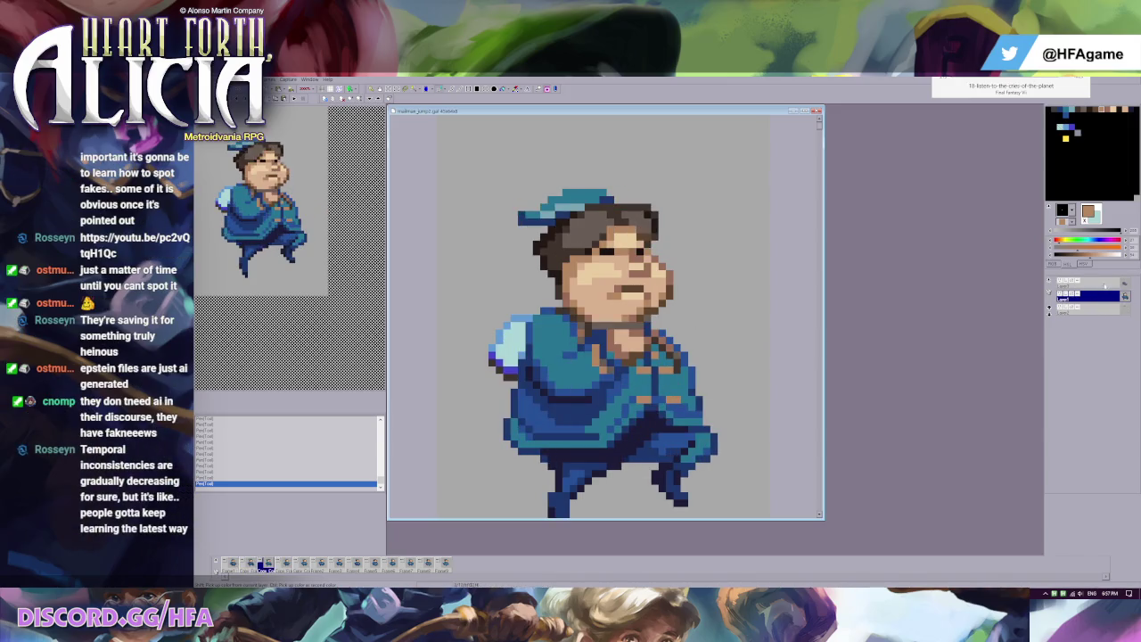
left_click(1105, 283)
left_click(608, 433)
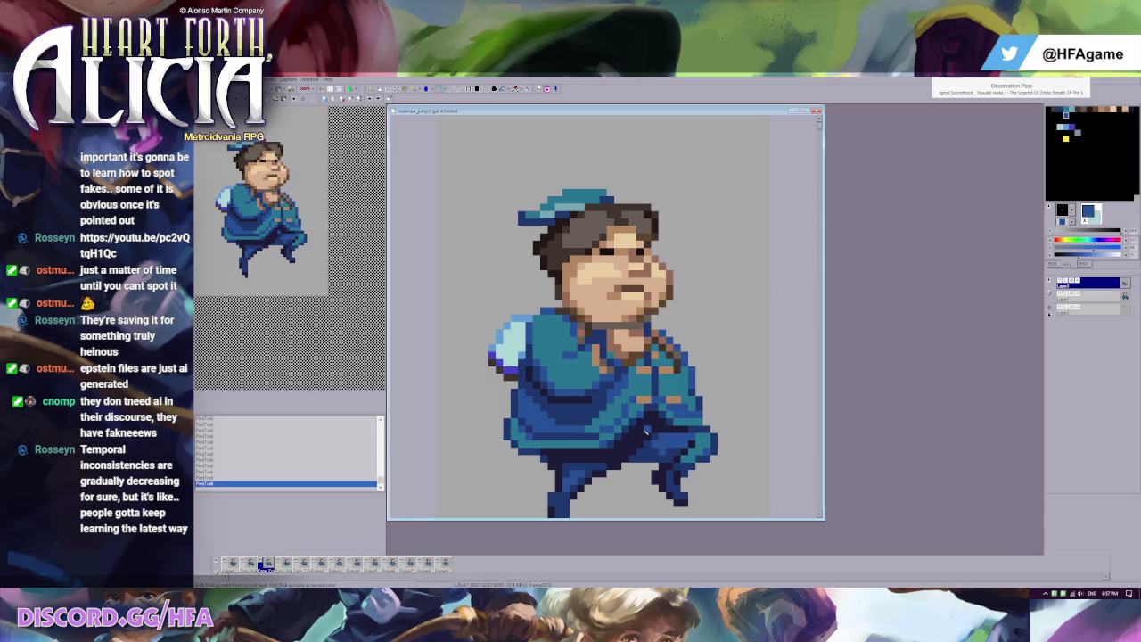
left_click(531, 474)
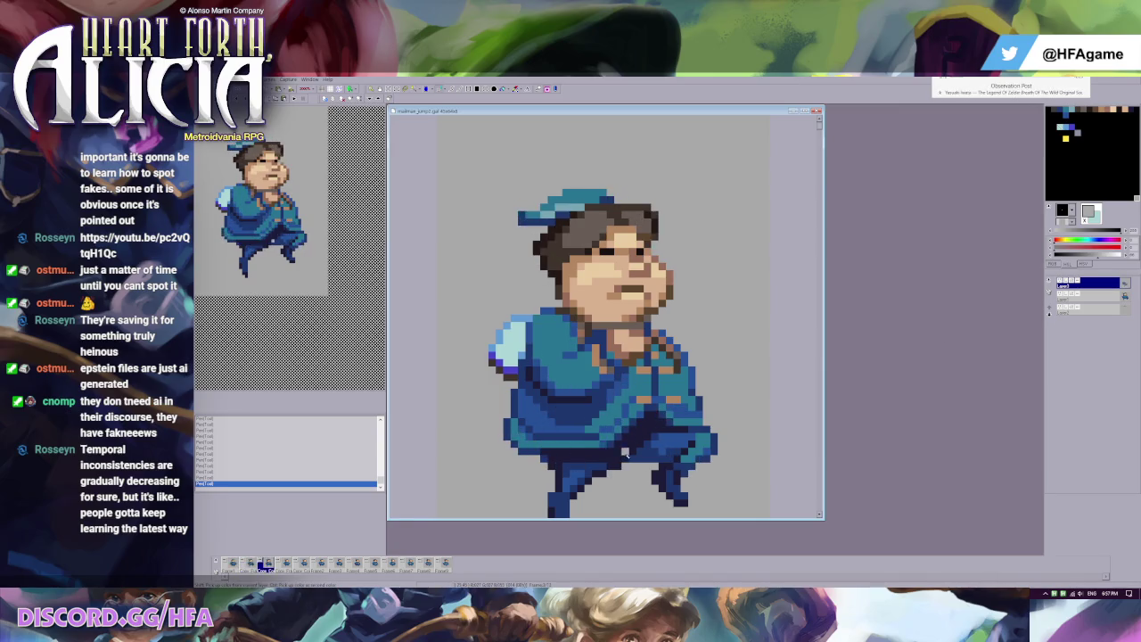
left_click(571, 427)
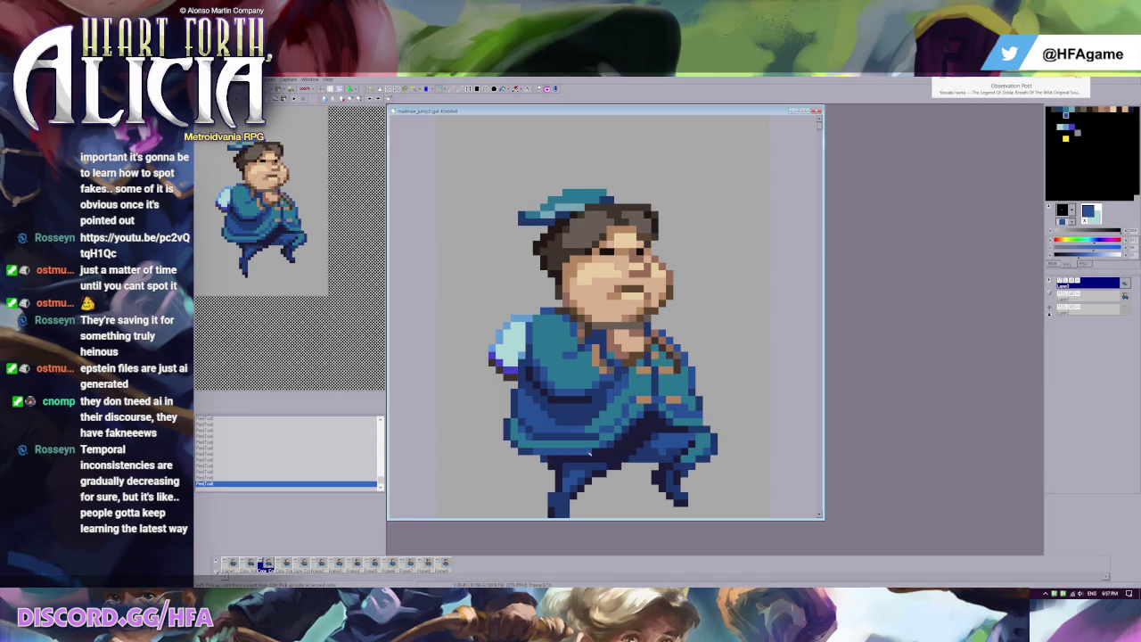
left_click(612, 446)
Step: Flip between frames to compare, sampling teal and mid blue from the coat
key("Left")
key("Right")
key("Left")
key("Right")
key("Left")
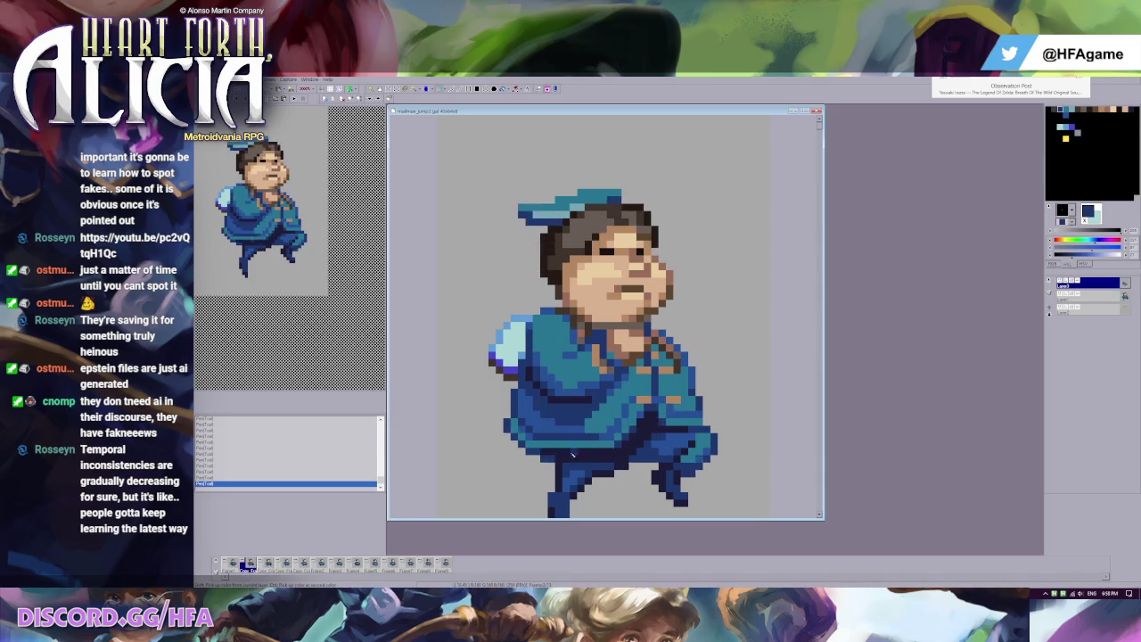
key("Right")
left_click(574, 453)
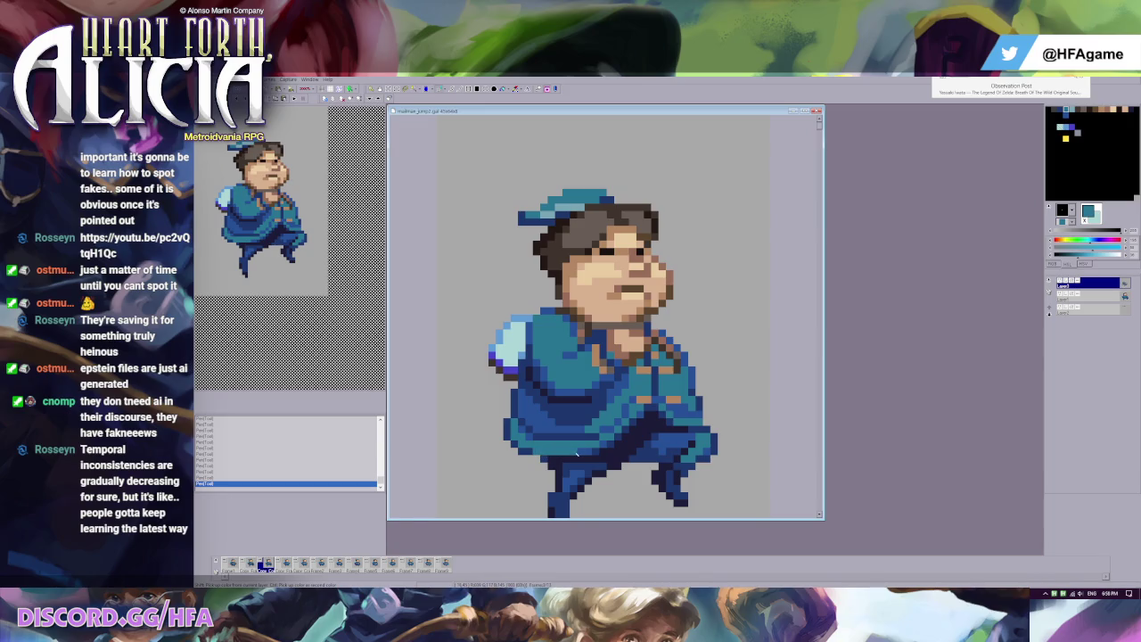
left_click(576, 452)
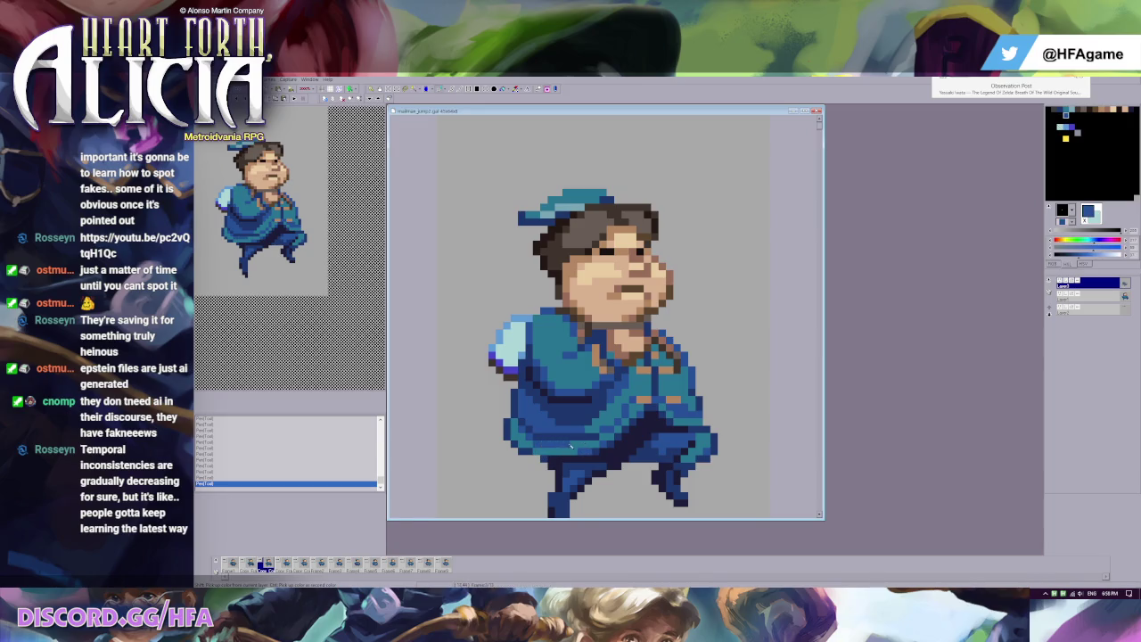
key("Right")
key("Left")
Step: Paint a navy pixel between the legs, undo it, and compare with the previous frame
left_click(599, 455)
left_click(624, 474)
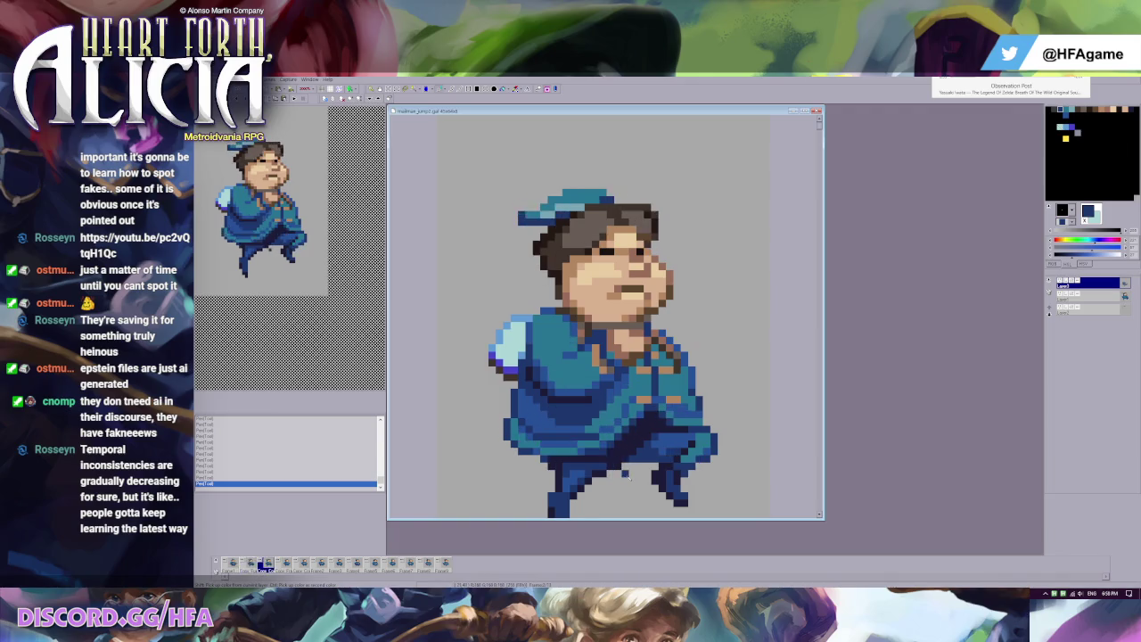
key("ctrl+z")
left_click(558, 438)
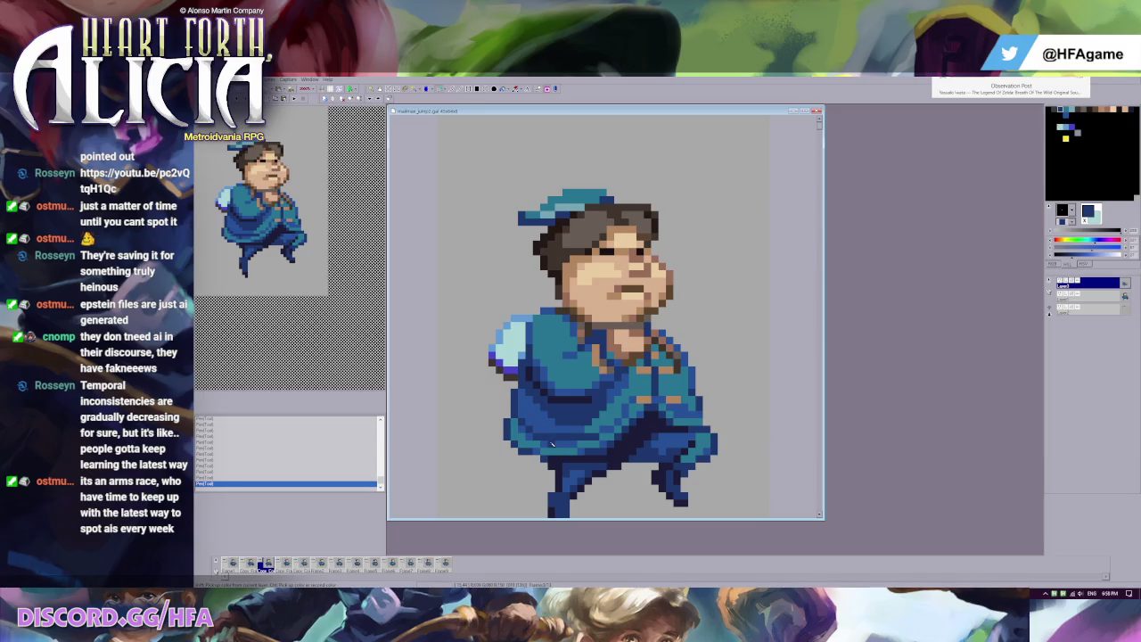
key("Left")
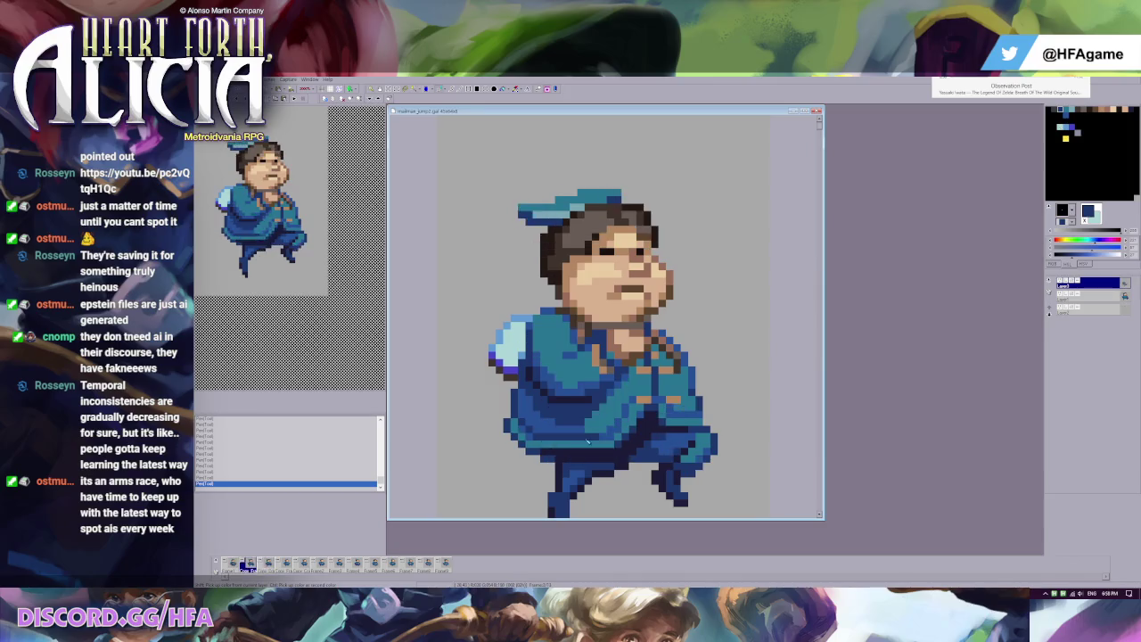
key("Right")
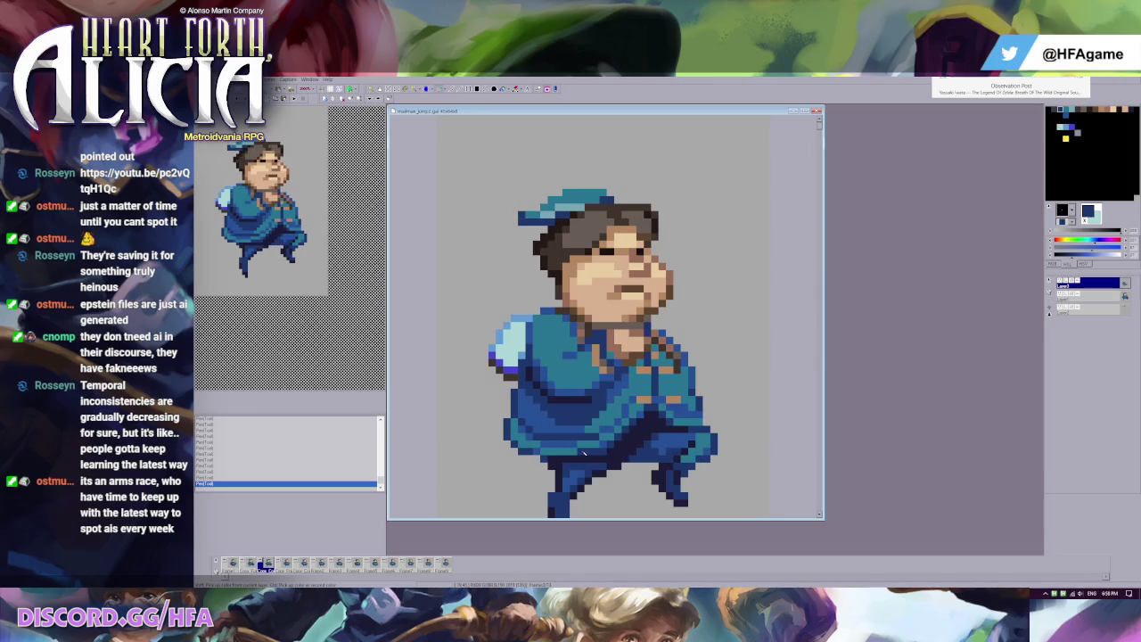
Step: Sample lighter blue and dark navy shades from the mailman's legs
left_click(583, 451)
left_click(610, 453)
left_click(598, 452)
left_click(586, 448)
left_click(612, 456)
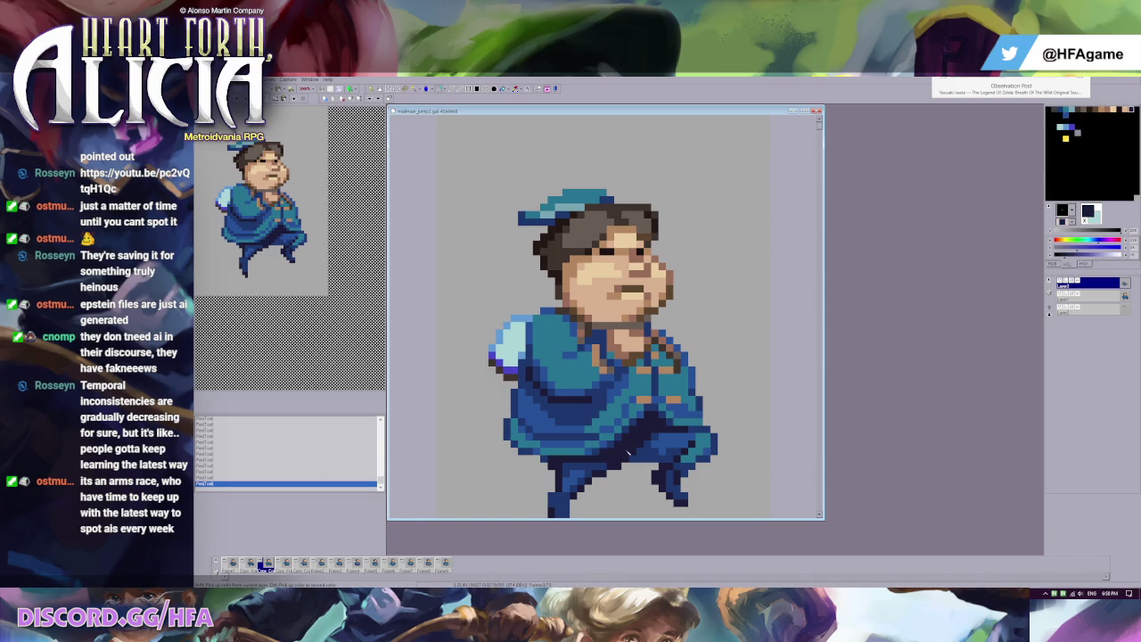
Step: Undo the last leg stroke, paint a new shading pixel, and sample teal
left_click(608, 439)
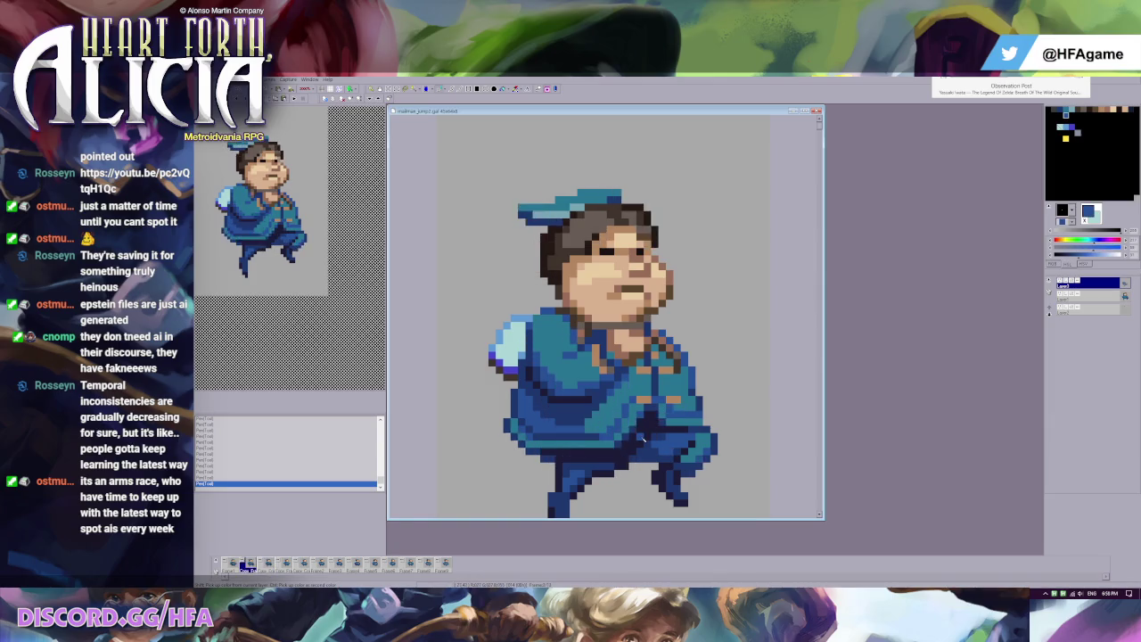
key("ctrl+z")
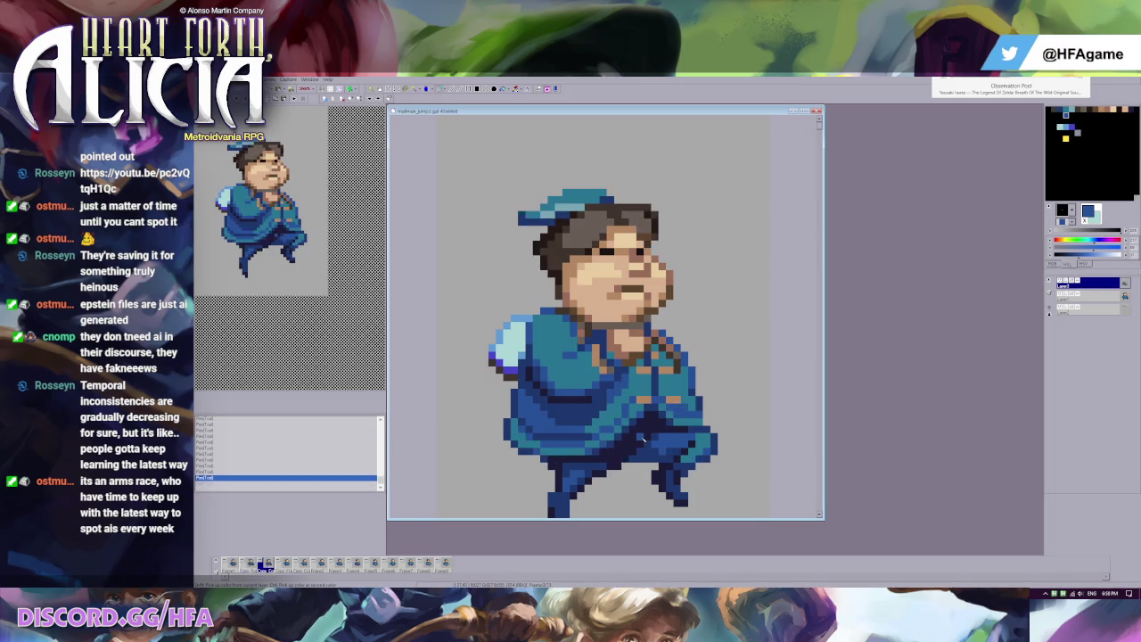
left_click(527, 425)
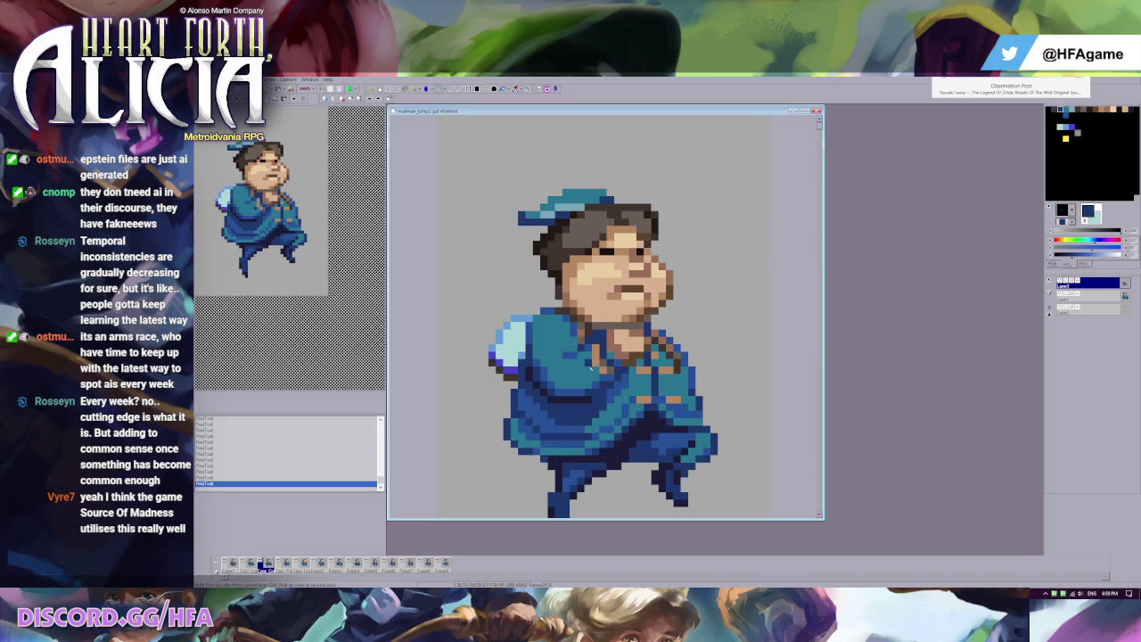
left_click(665, 367)
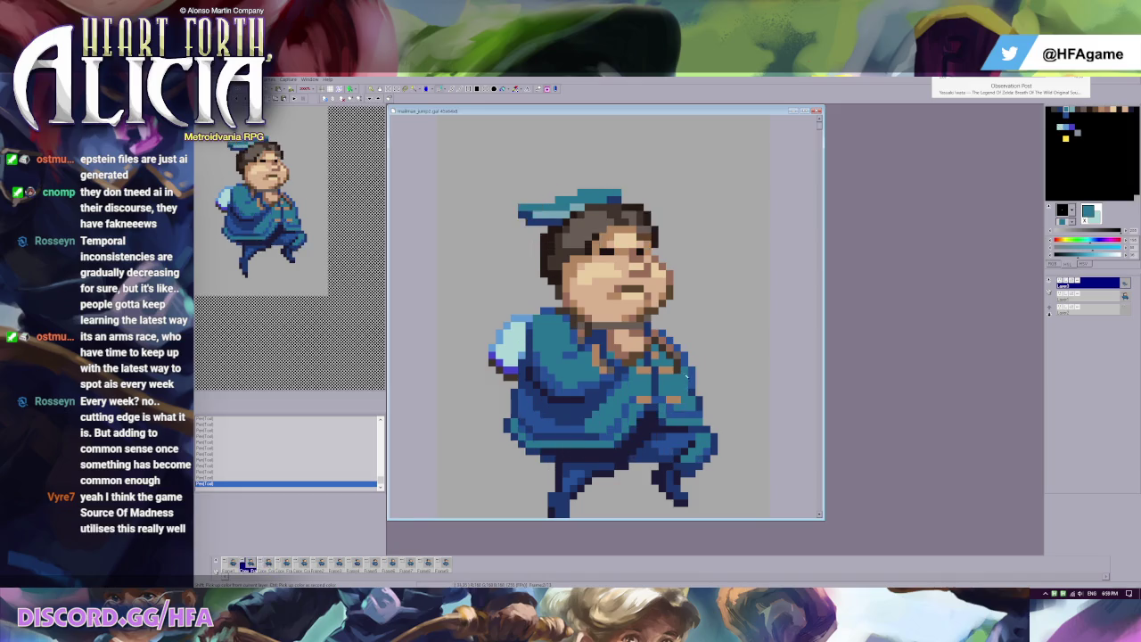
Step: Sample dark blue and teal from the coat and flip frames to compare poses
left_click(684, 357)
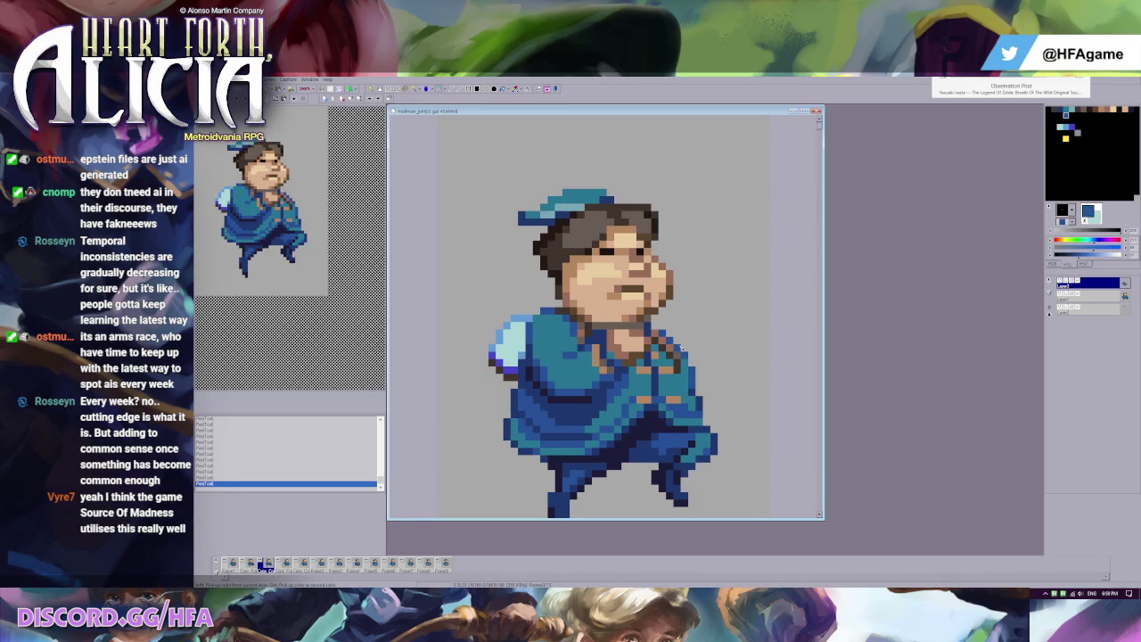
right_click(684, 356)
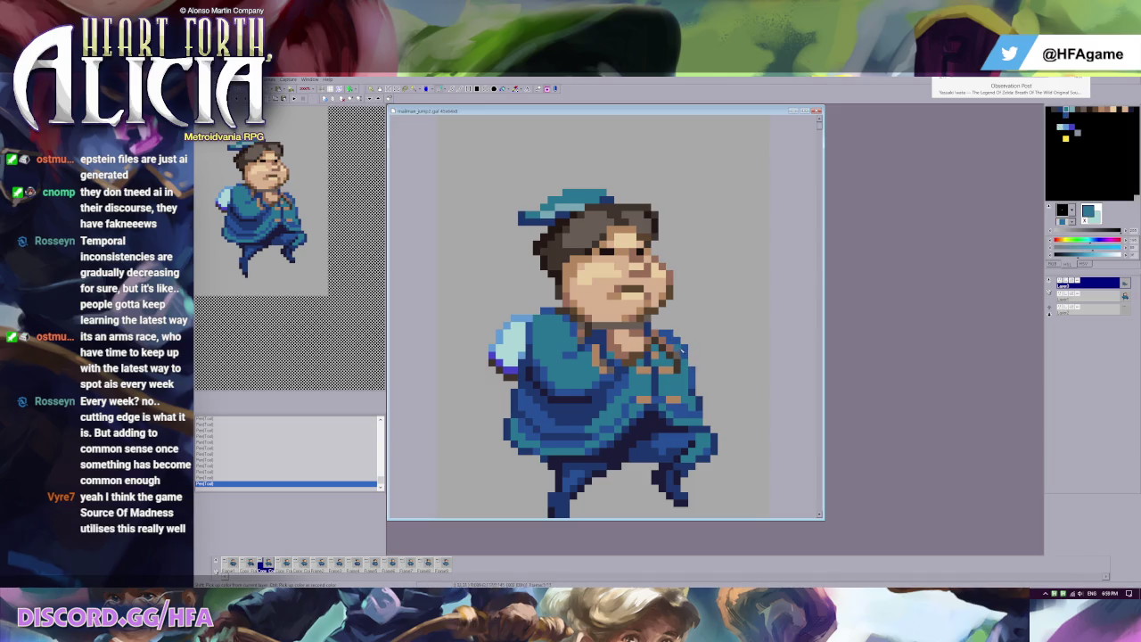
key("Left")
key("Right")
key("Left")
key("Right")
key("Left")
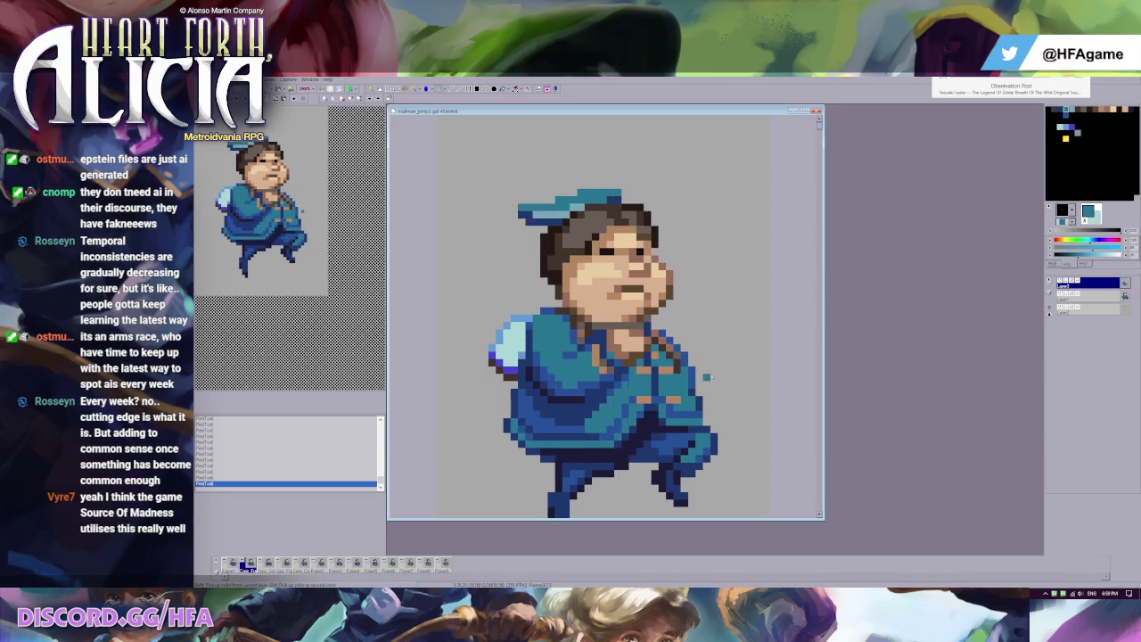
key("Right")
Step: Alternate sampling dark blue and teal while flipping between frames
right_click(692, 364)
key("Right")
key("Left")
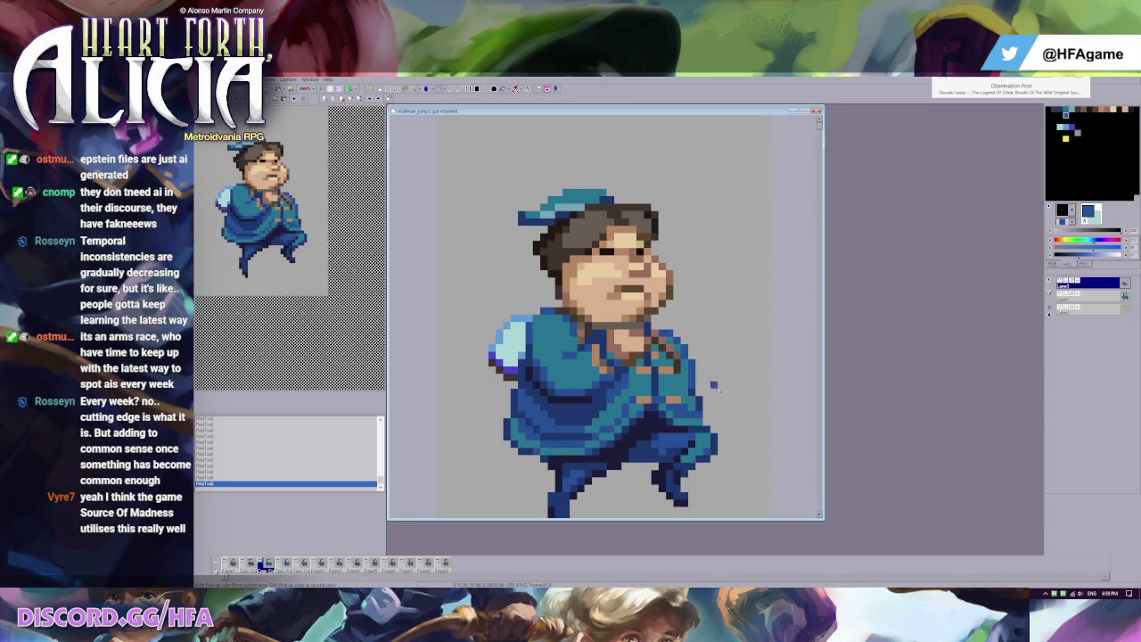
key("Right")
key("Left")
right_click(692, 397)
key("Right")
key("Left")
key("Right")
key("Left")
Step: Paint a teal pixel and a dark blue pixel on the coat, checking each against the other frame
right_click(701, 408)
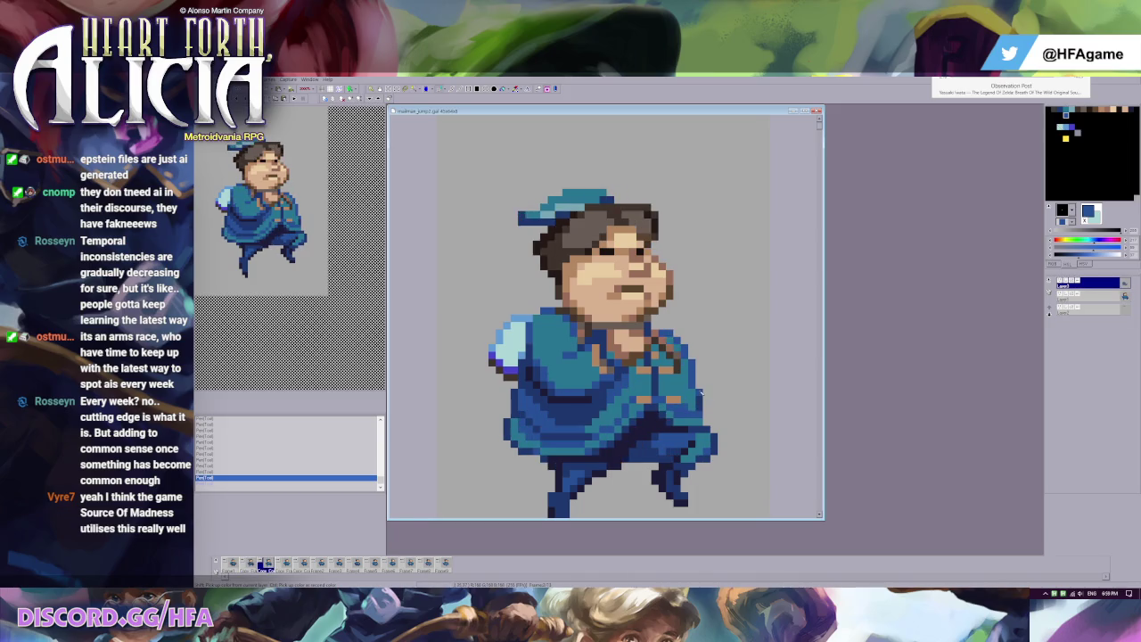
left_click(707, 406)
key("Right")
key("Left")
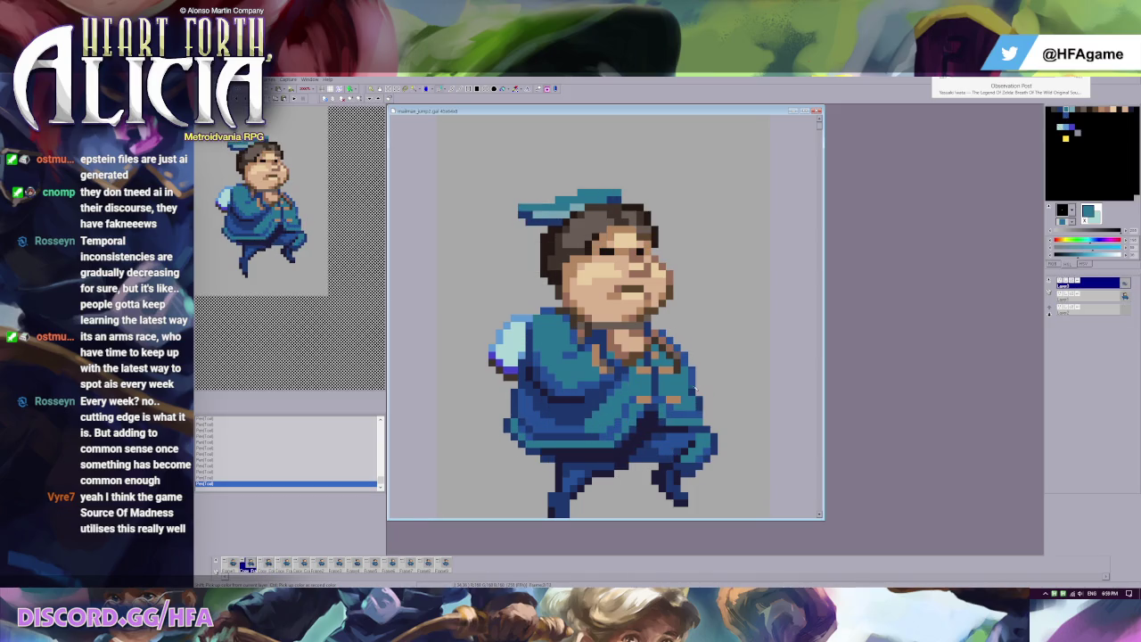
right_click(693, 391)
key("Right")
key("Left")
left_click(745, 386)
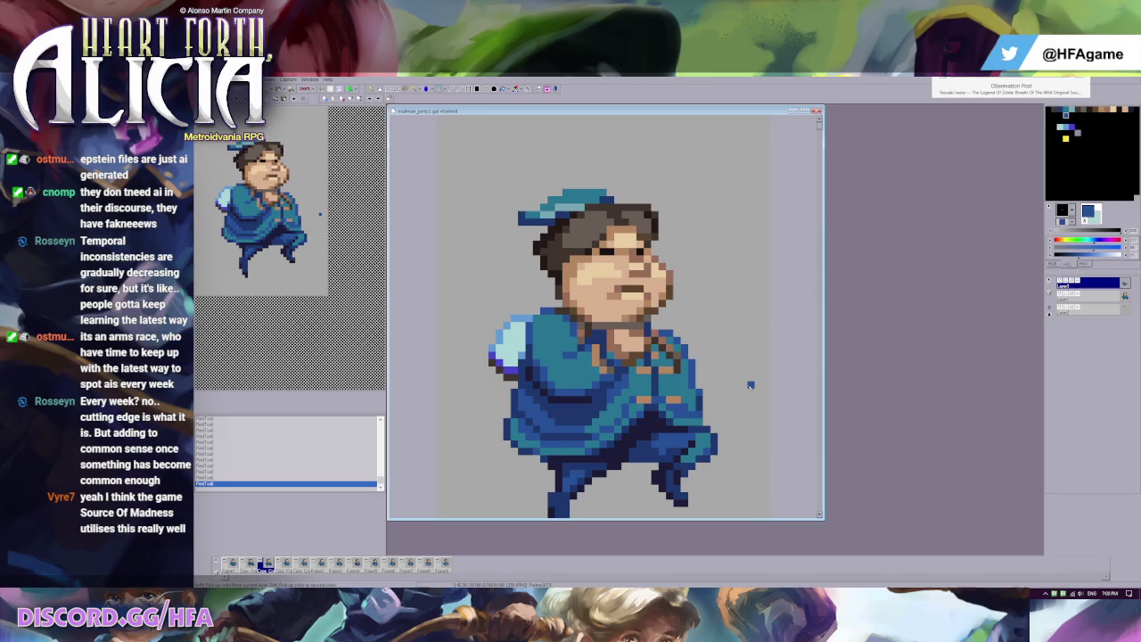
key("Left")
left_click(632, 334)
Step: Preview the animation and set the secondary colour to dark and lighter brown
key("Return")
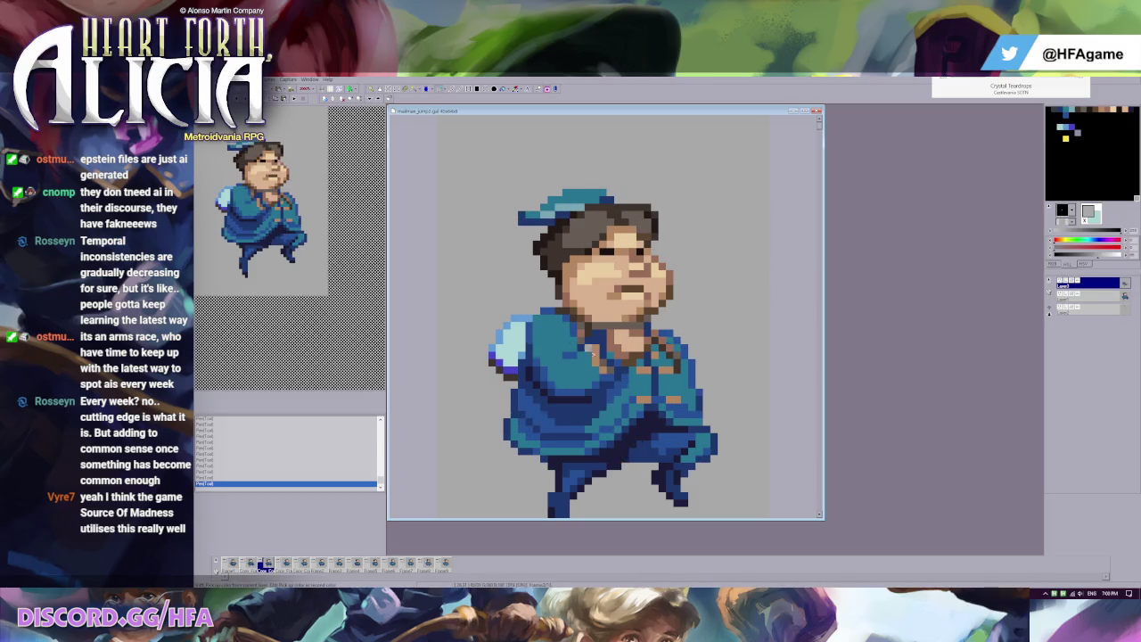
right_click(680, 356)
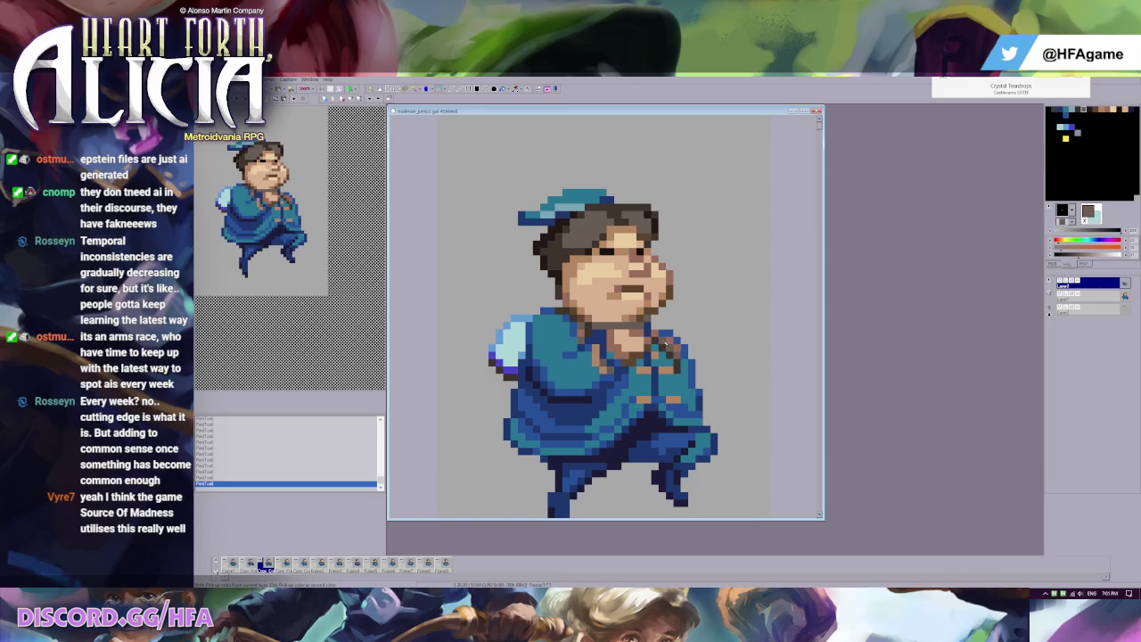
right_click(669, 344)
Step: Flip between frames 2 and 3 to compare the jump pose with the previous frame
key("Left")
key("Right")
key("Left")
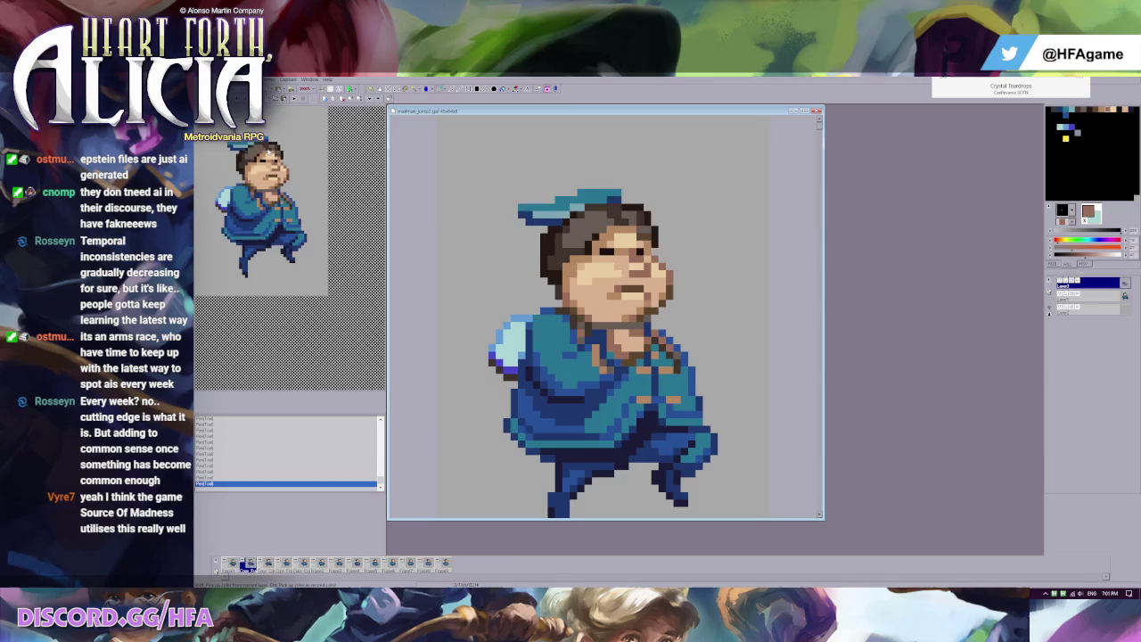
key("Right")
key("Left")
key("Right")
key("Left")
key("Right")
key("Left")
key("Right")
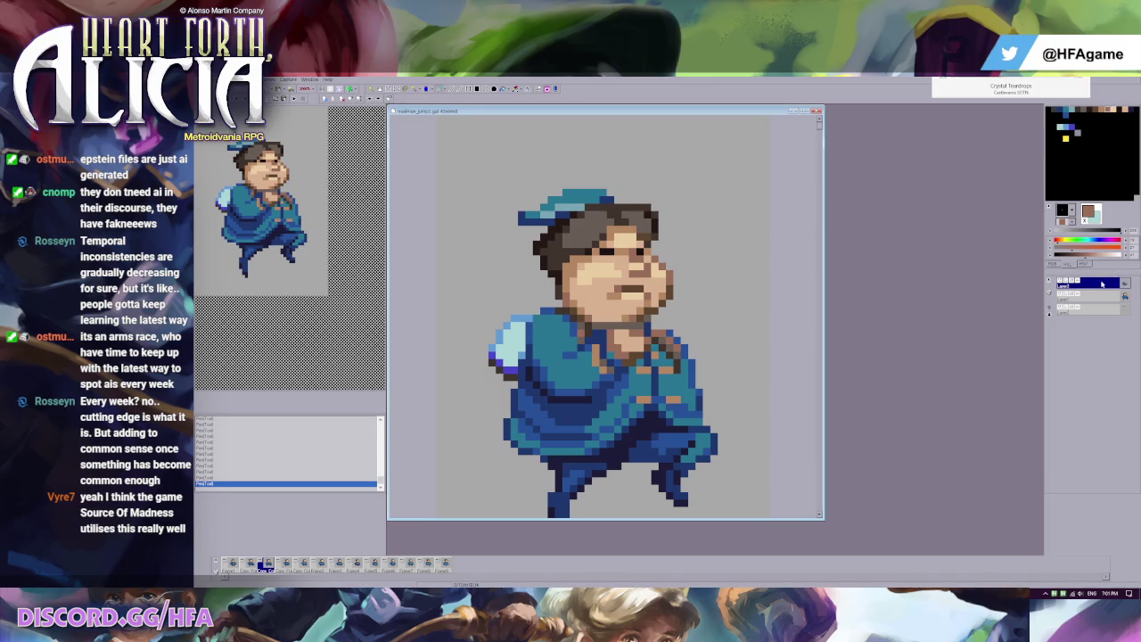
key("Left")
key("Right")
key("Left")
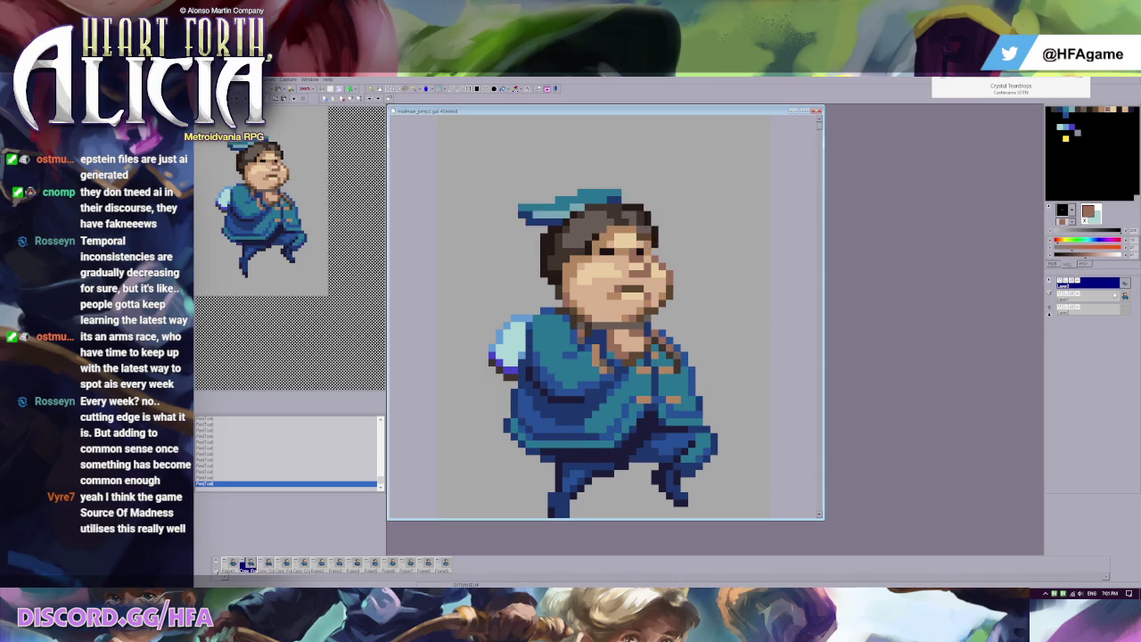
key("Right")
key("Left")
key("Right")
key("Left")
key("Right")
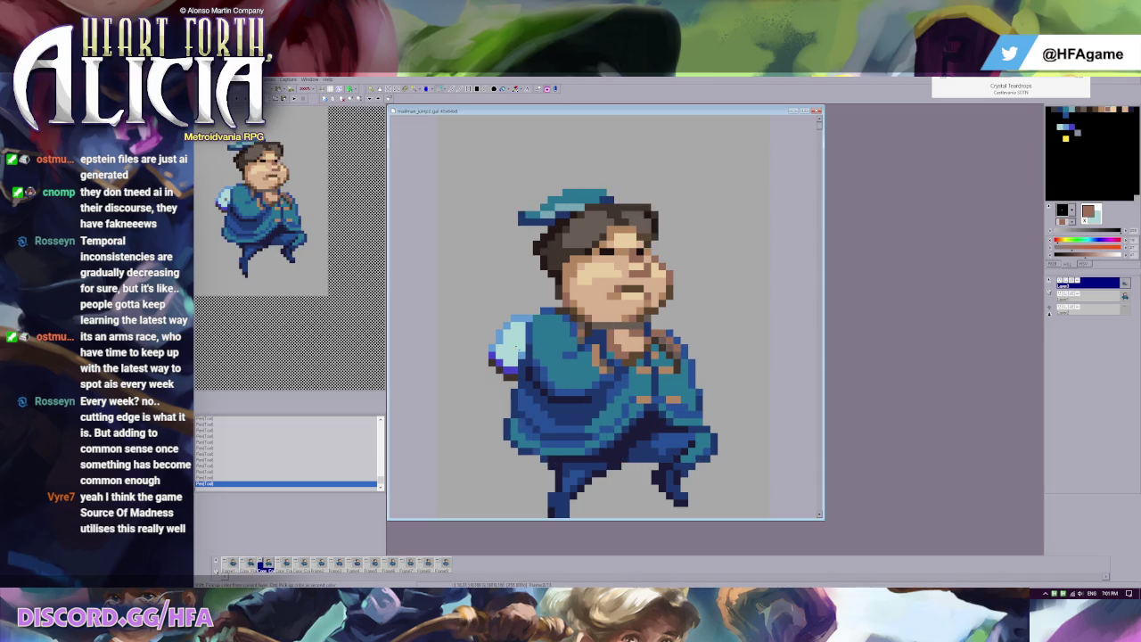
Step: Repaint the light-cyan sleeve edge in blue, undoing a stray dark-blue pixel
left_click(501, 361)
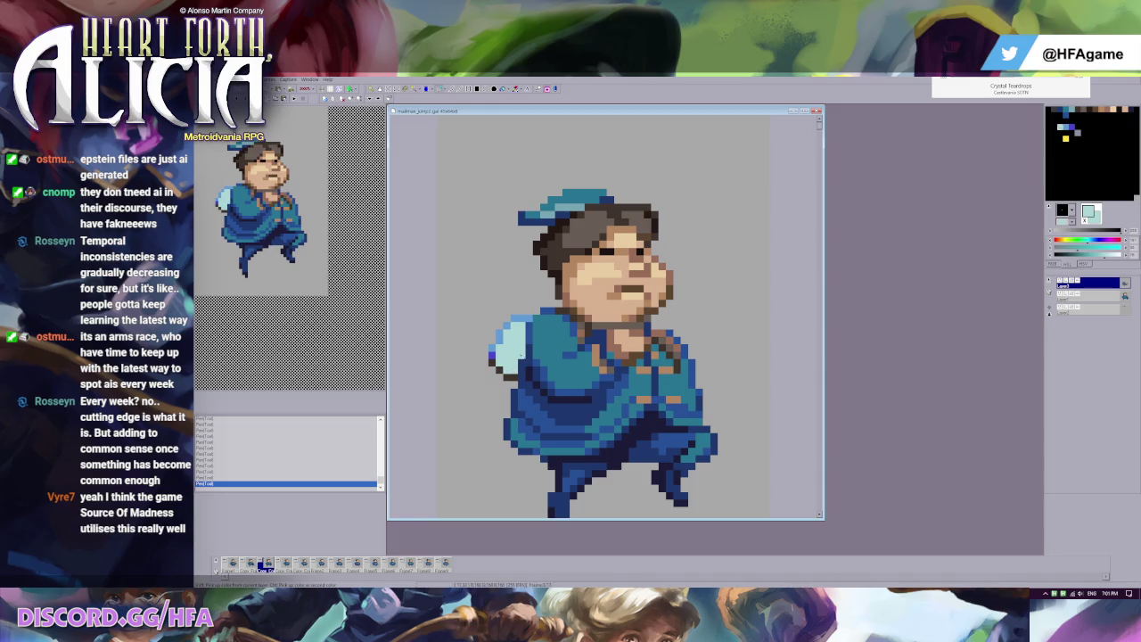
left_click(522, 356)
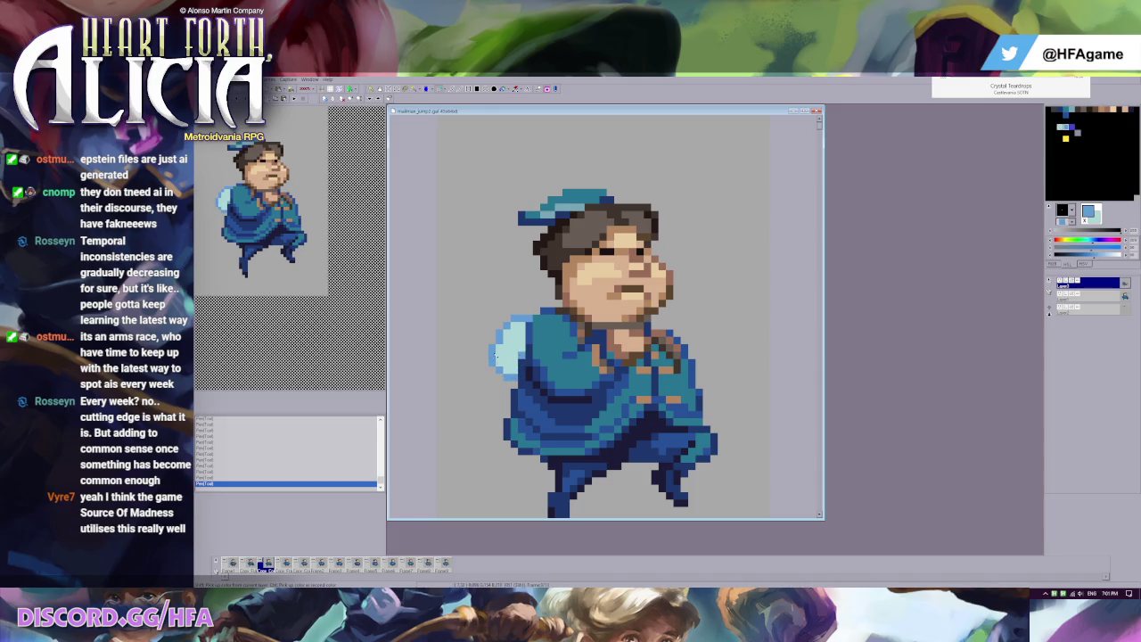
left_click(493, 360)
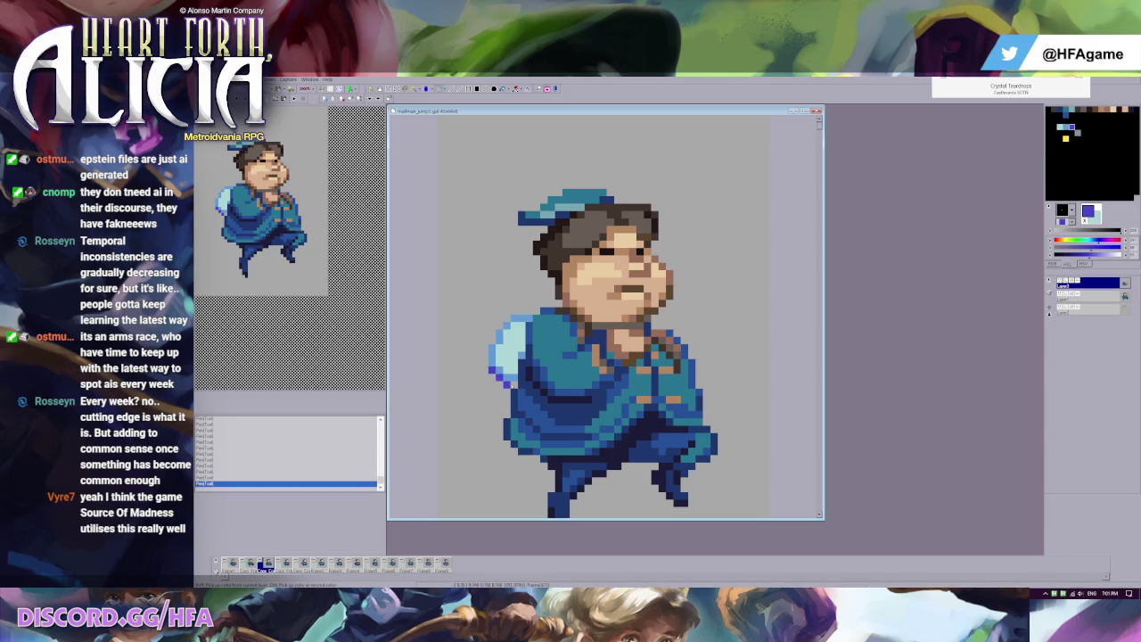
key("Left")
key("Right")
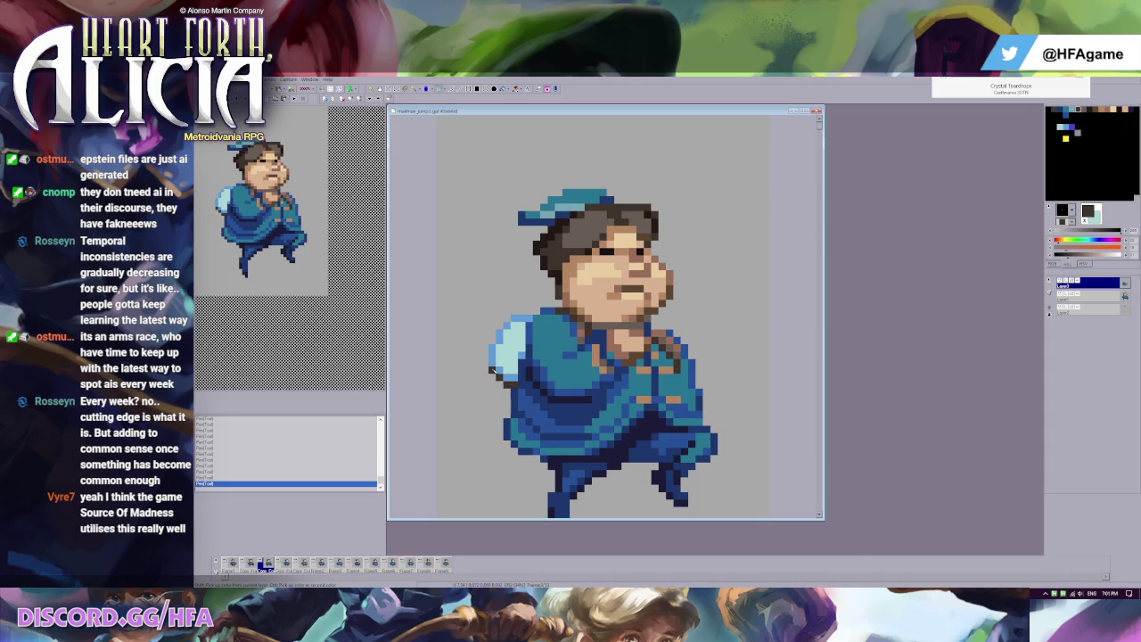
left_click(492, 369)
key("ctrl+z")
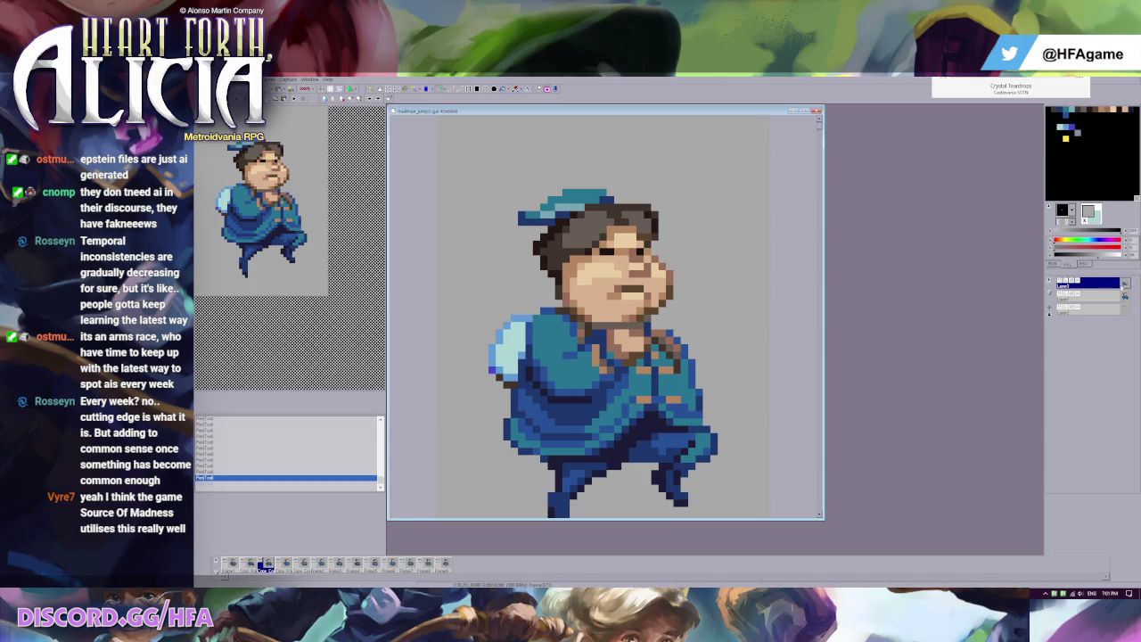
Step: Check the layers, then repaint the mailman's shoulder pixels in light blue
left_click(1059, 283)
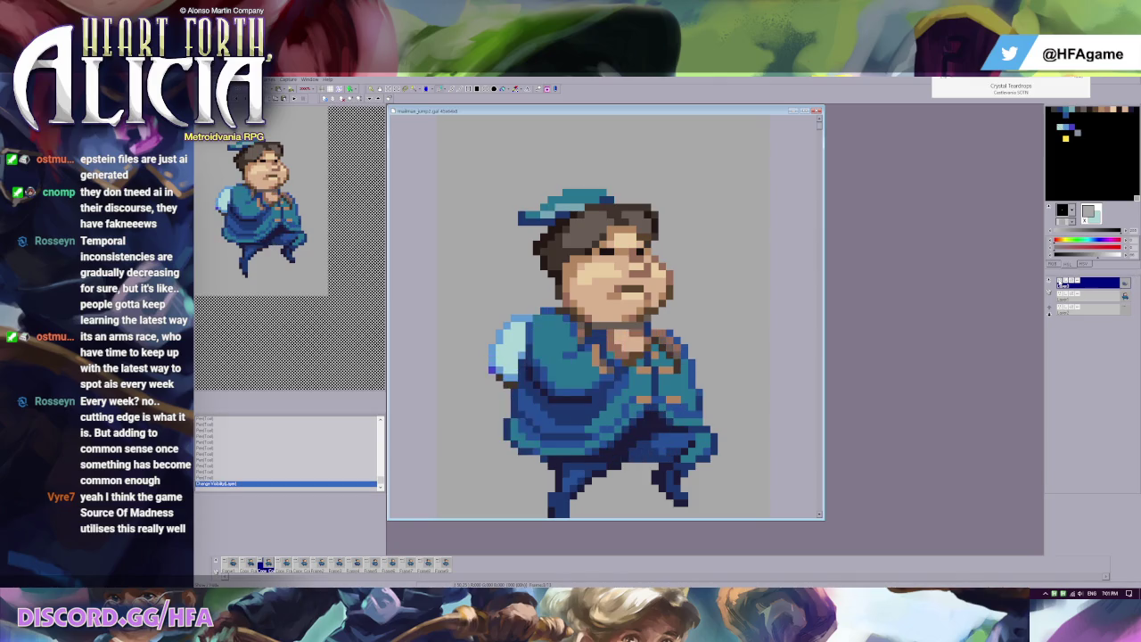
left_click(1088, 295)
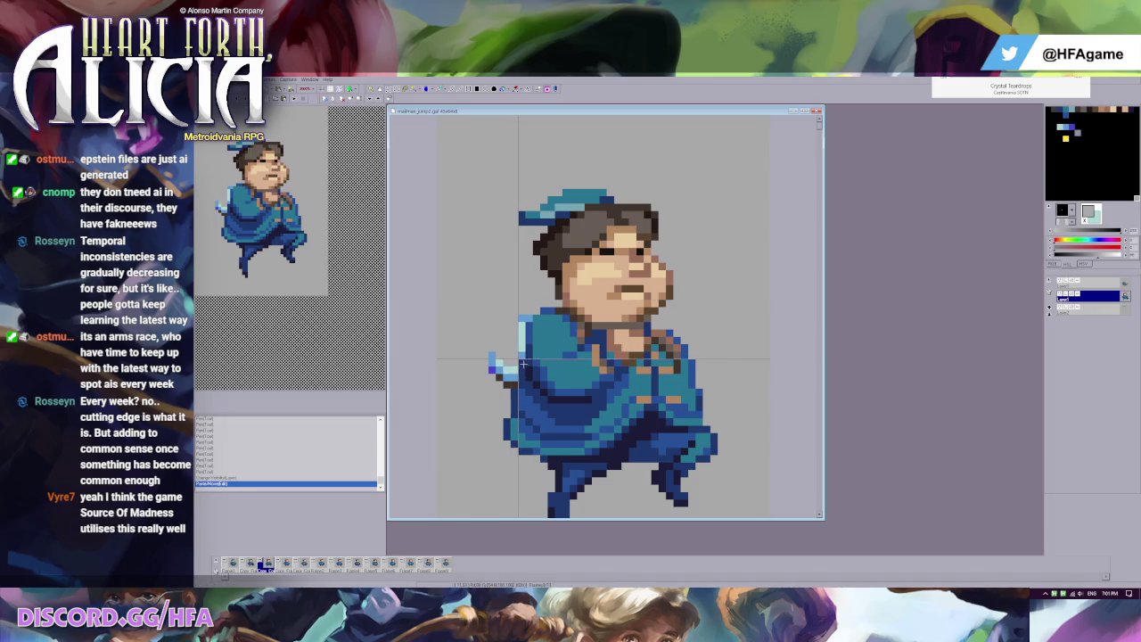
left_click(1088, 282)
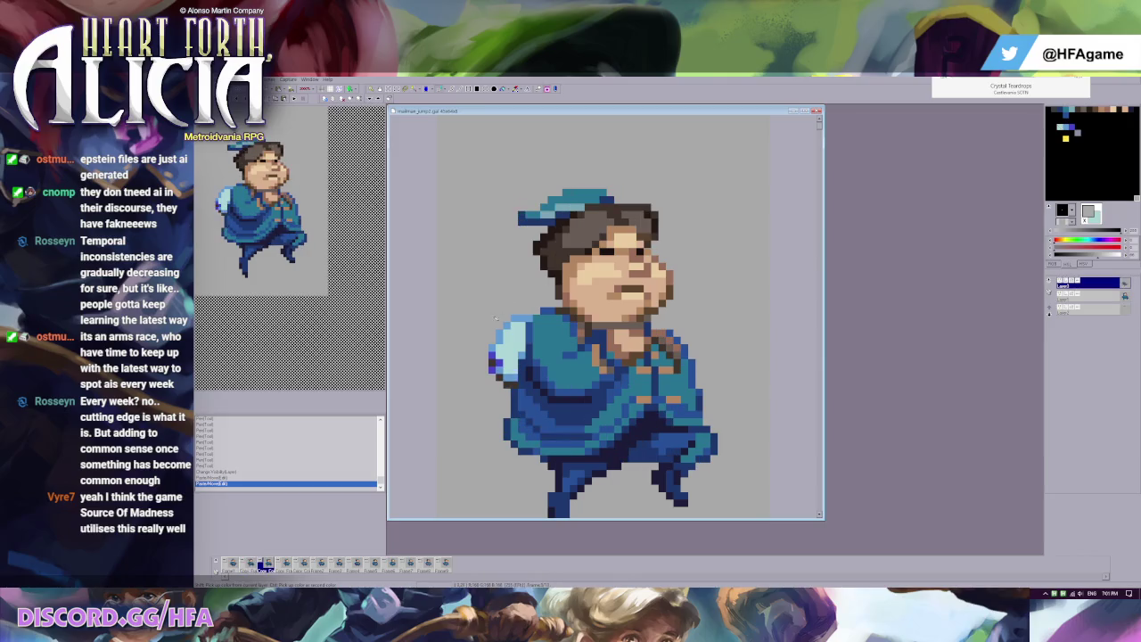
left_click(492, 347)
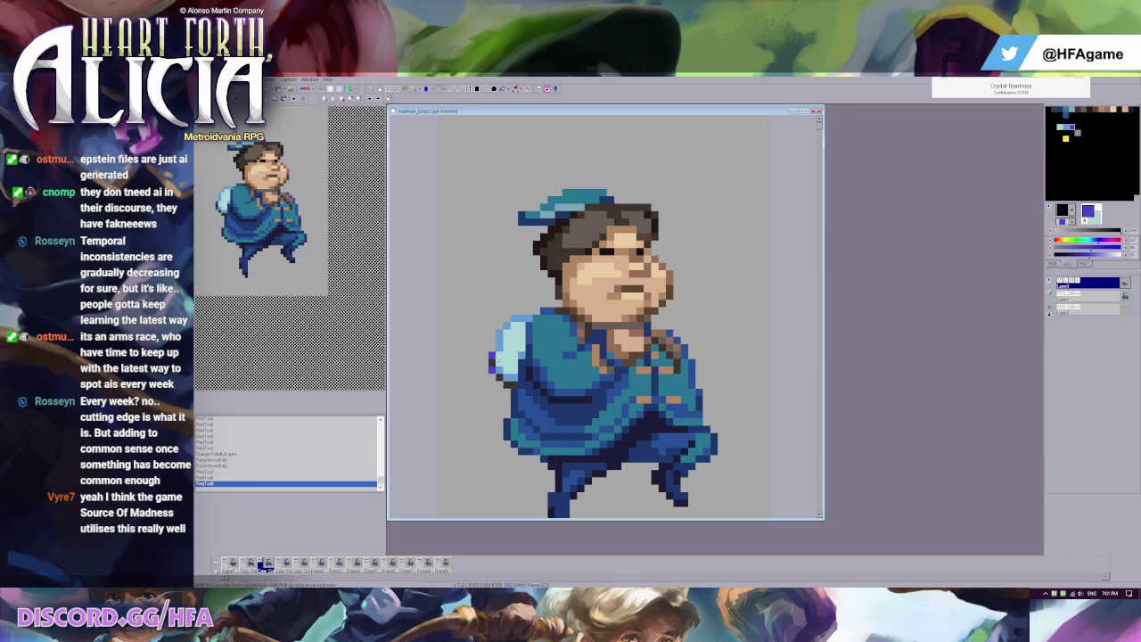
left_click(494, 362)
key("Left")
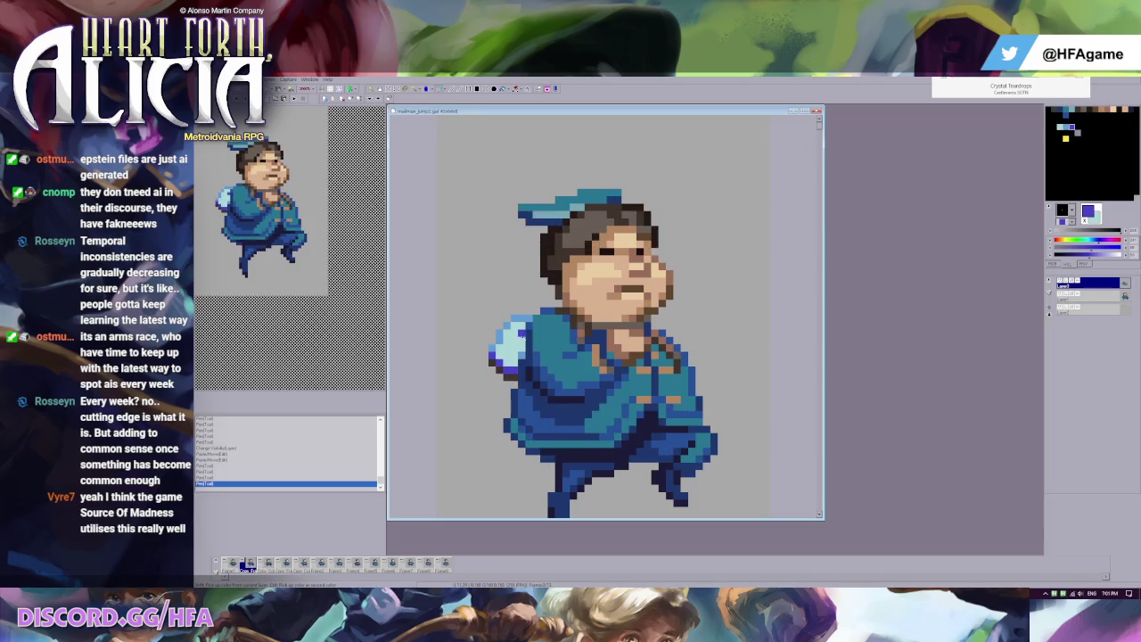
left_click(564, 356)
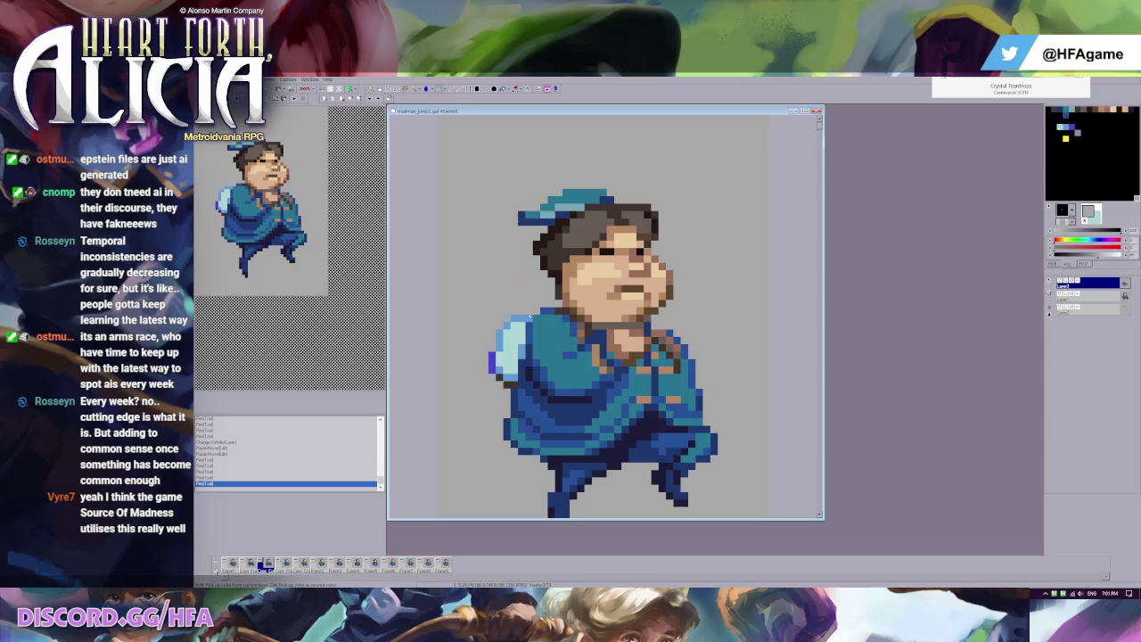
left_click(528, 319)
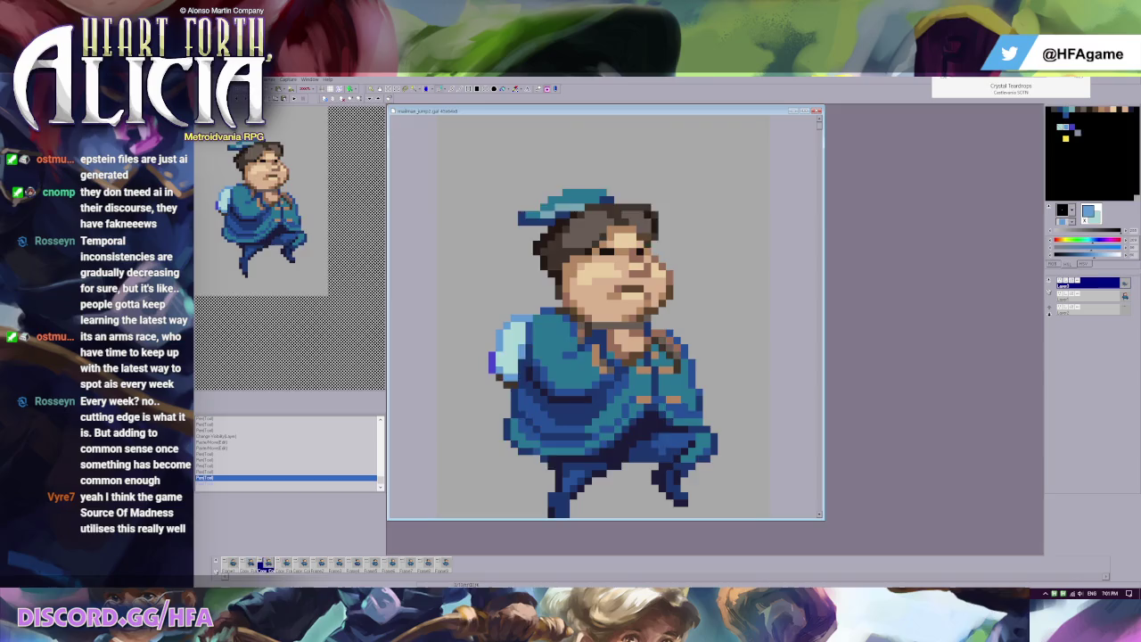
left_click(269, 80)
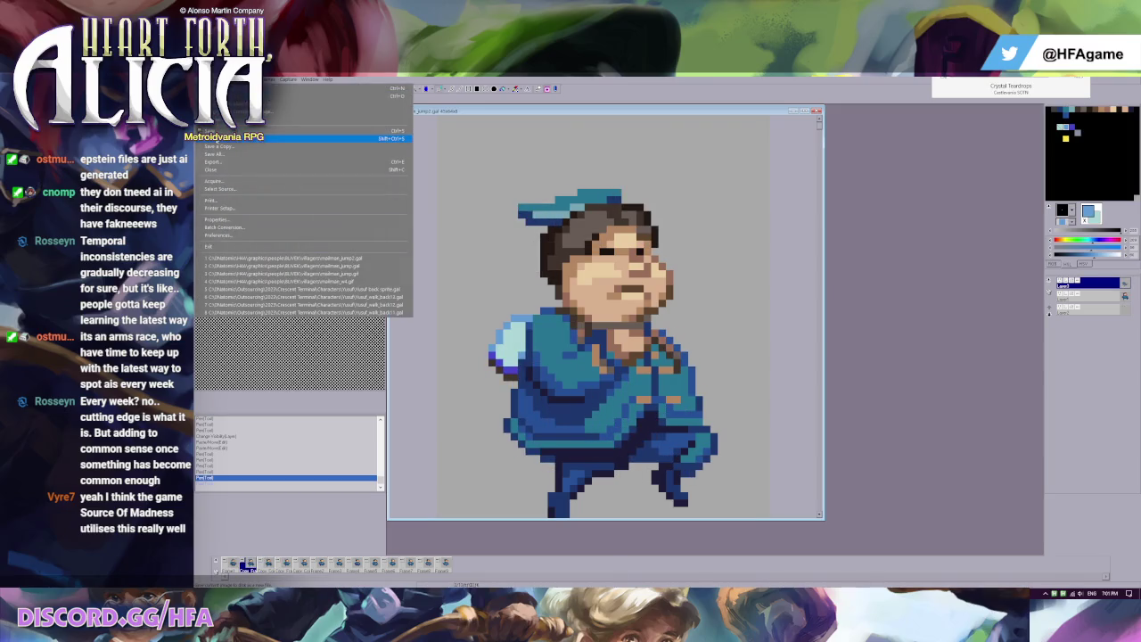
Step: Save the sprite as a .gal file, then delete two unneeded animation frames
left_click(267, 138)
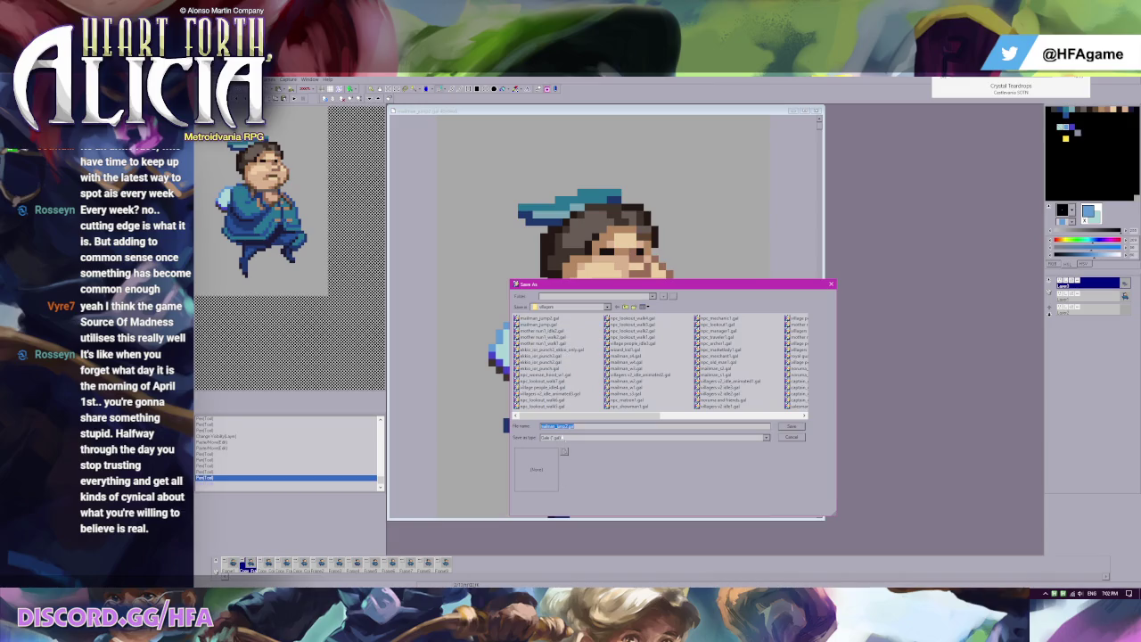
key("Return")
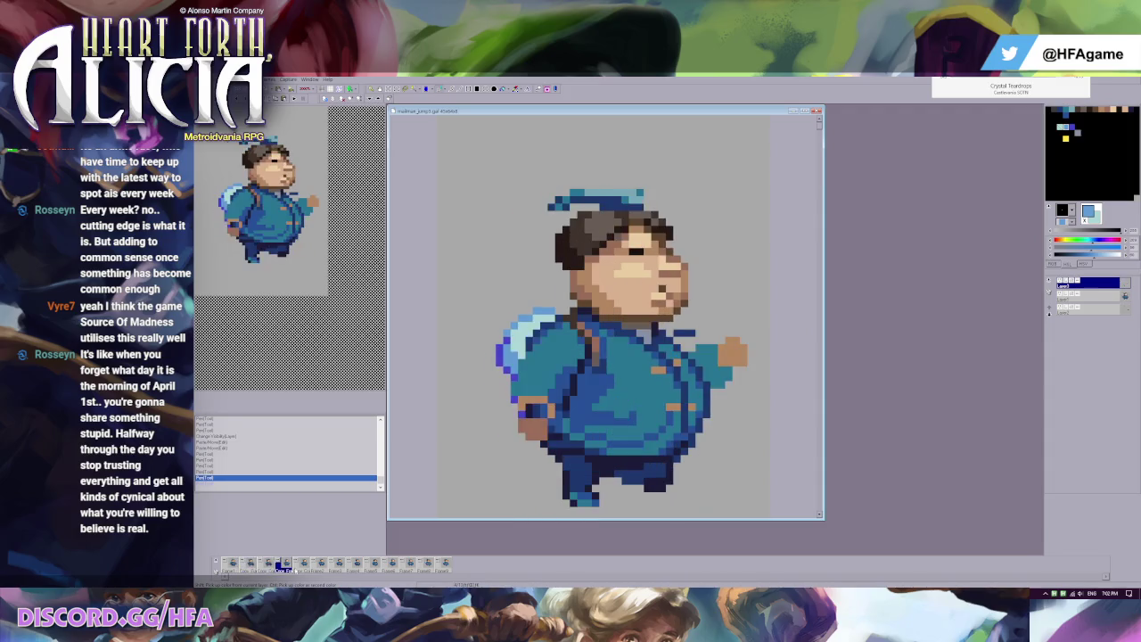
key("Delete")
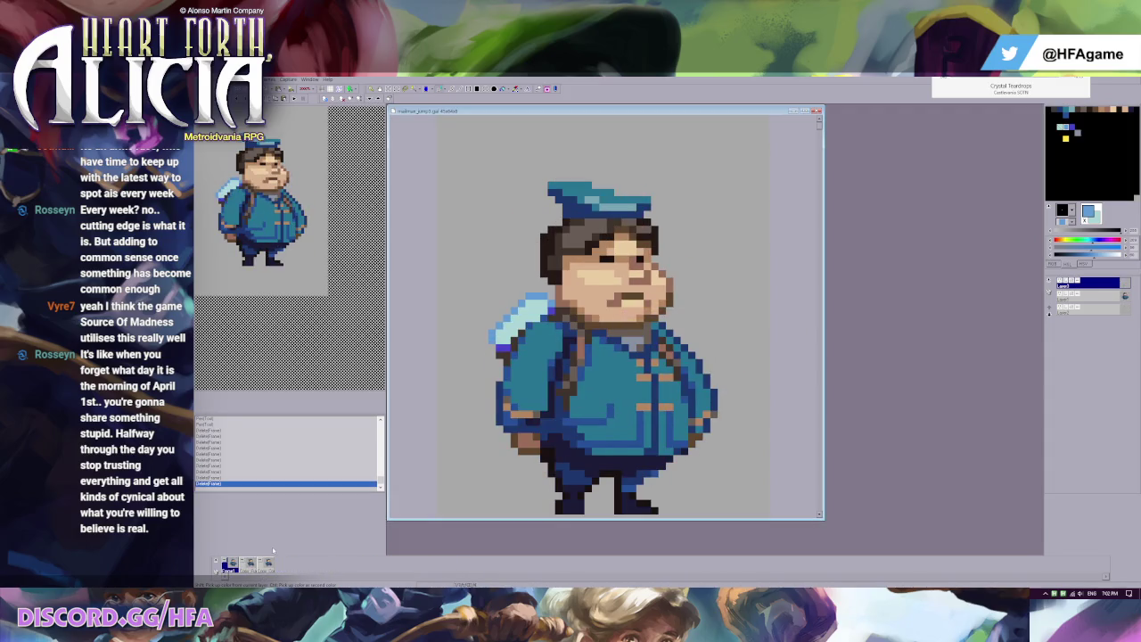
key("Delete")
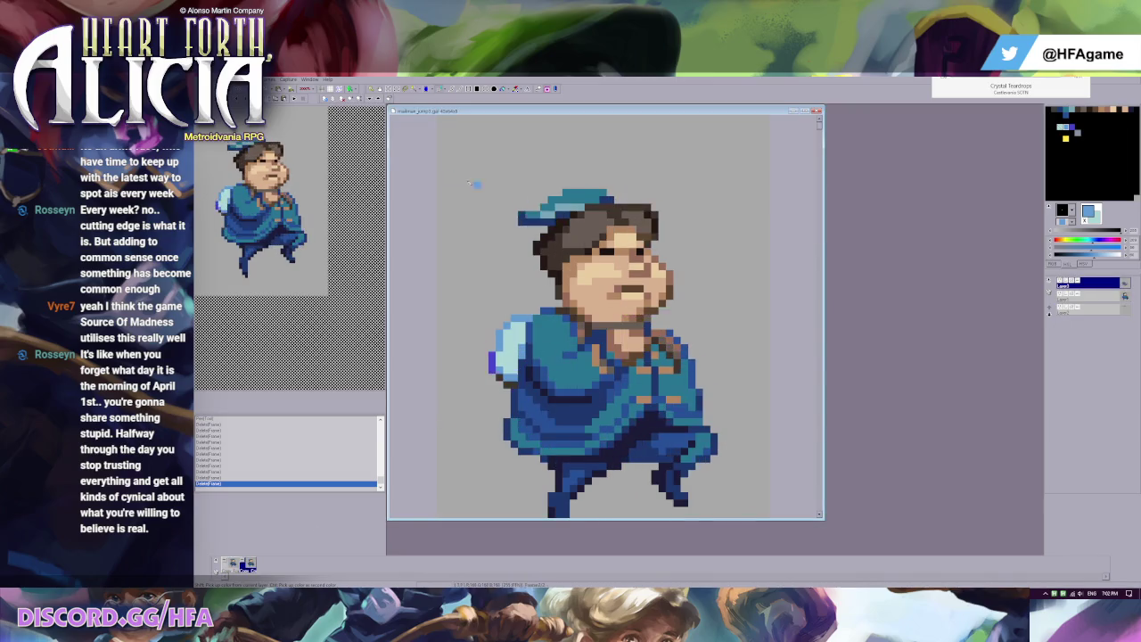
Step: Restore the last deleted frame, zoom out, and take the grey background as drawing colour
key("ctrl+z")
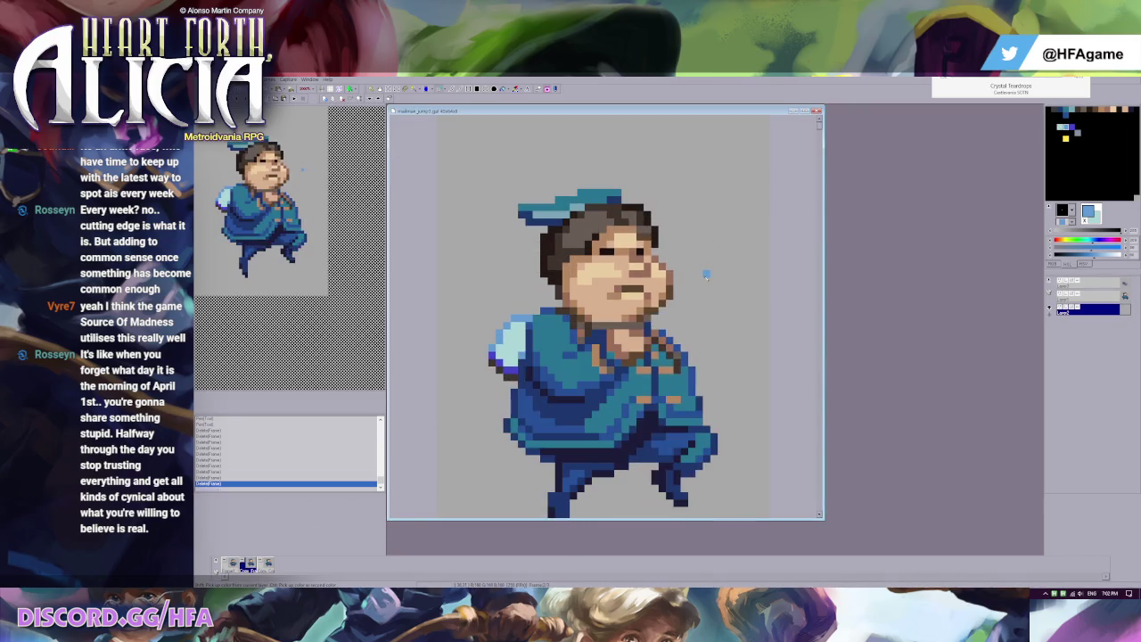
scroll(698, 345, "down", 1)
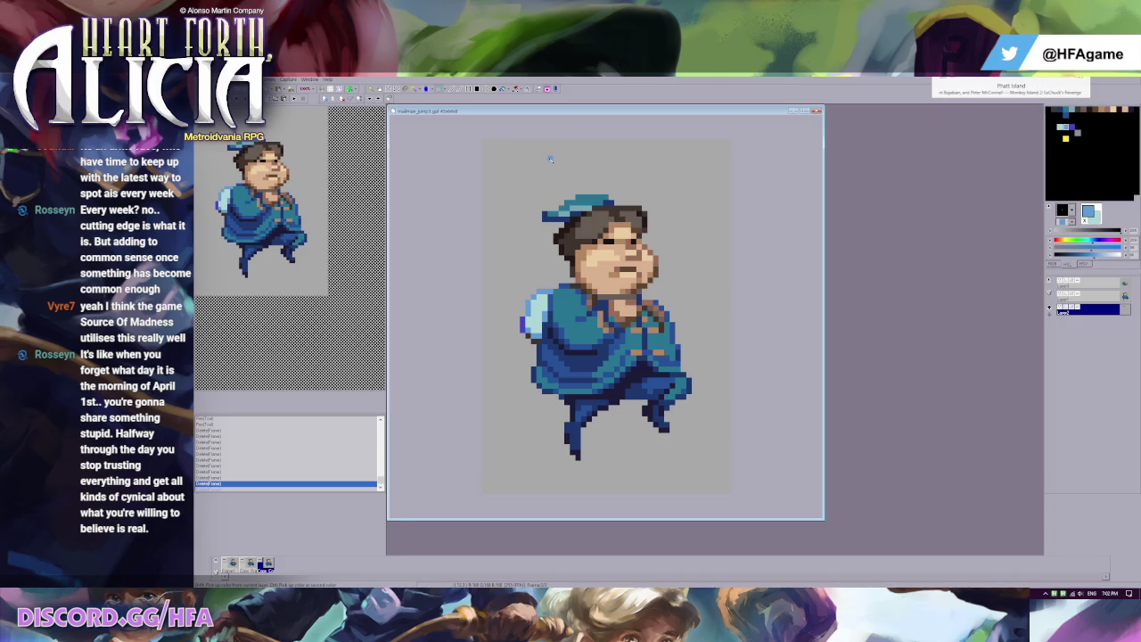
left_click(630, 161)
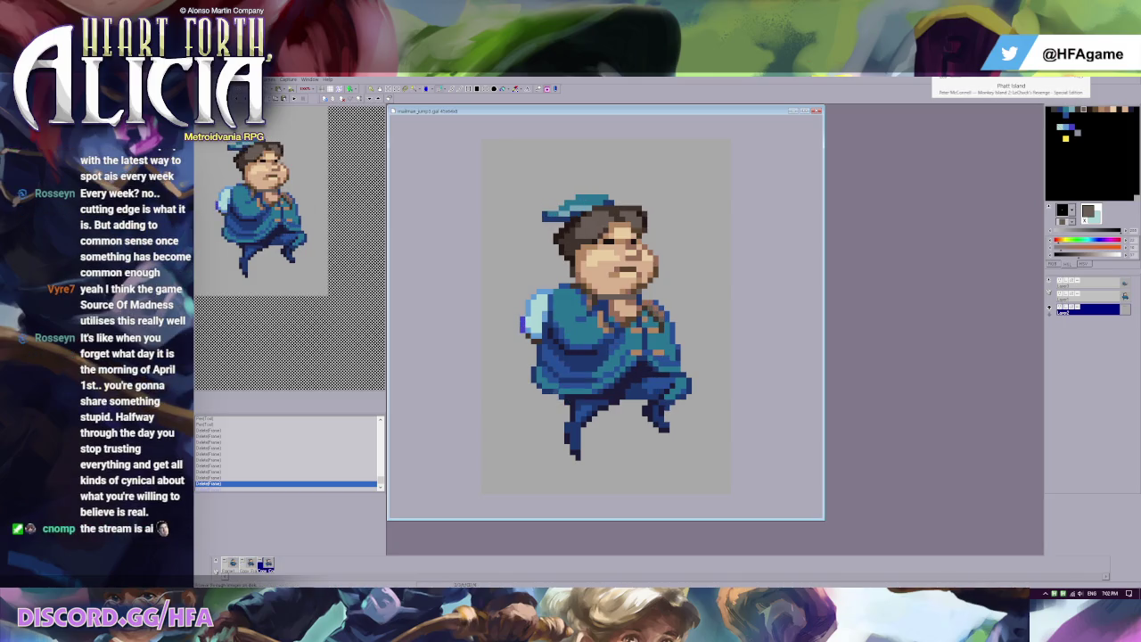
Step: Cancel Save As and crop the canvas with Image > Fit to Image
key("alt+f")
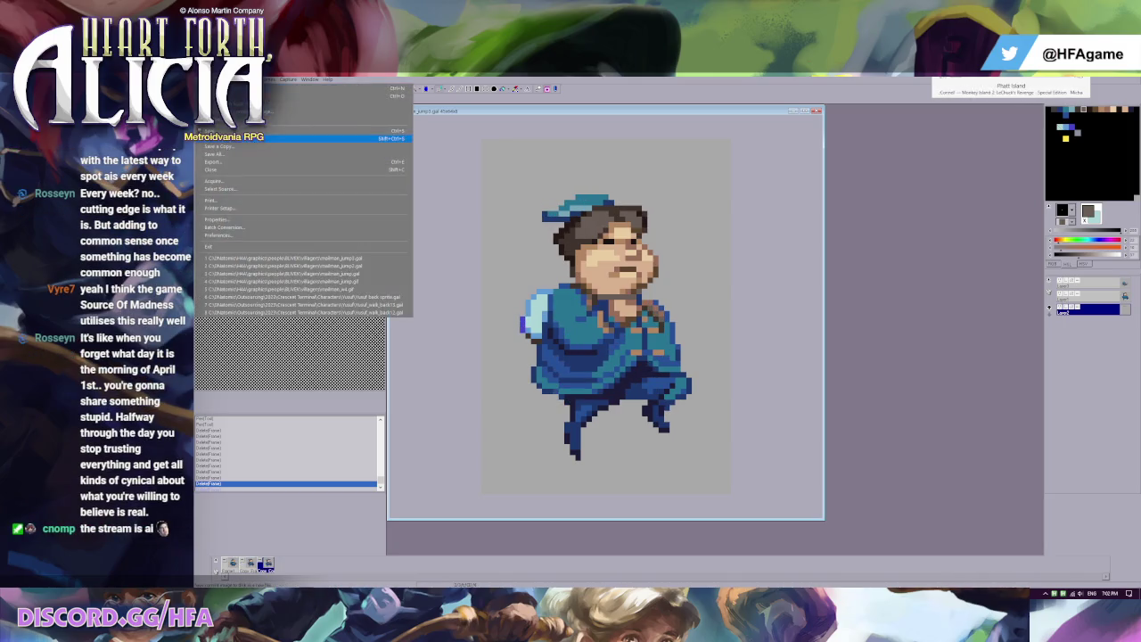
key("a")
key("Return")
left_click(268, 79)
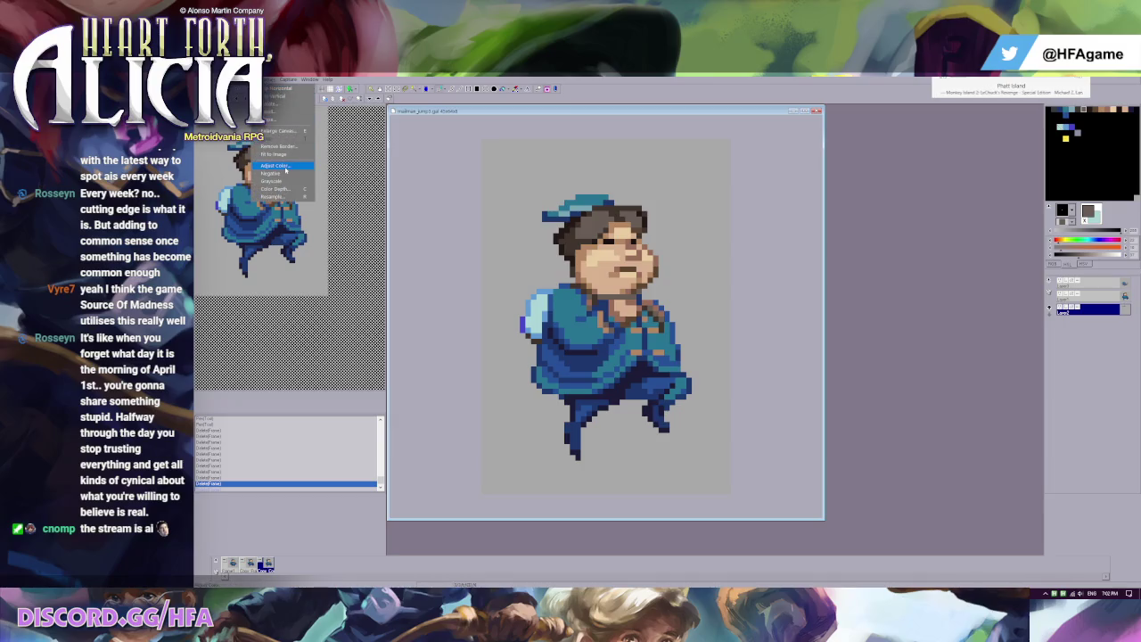
left_click(282, 153)
key("Return")
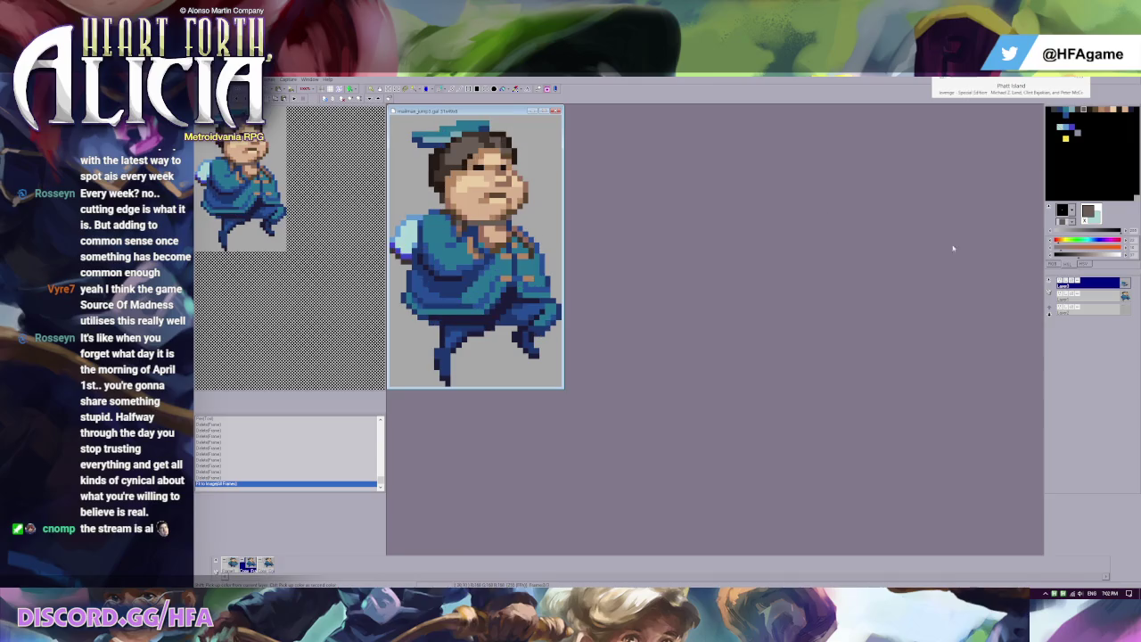
Step: On the second layer, darken the hair and eyebrow pixels in dark brown, comparing with the previous frame
left_click(1104, 297)
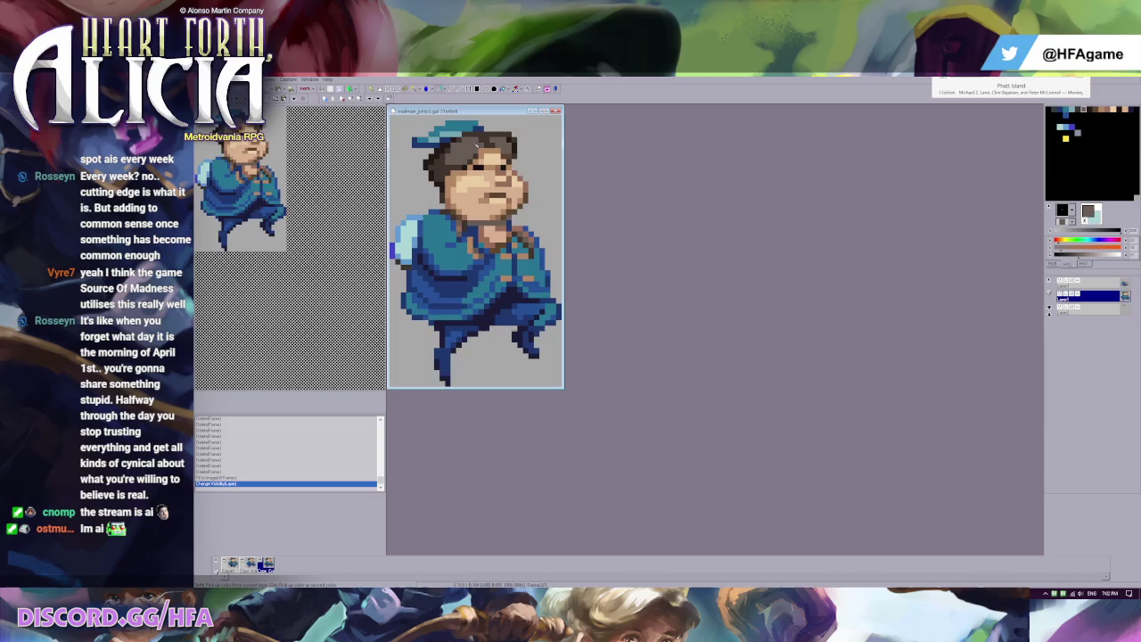
left_click(549, 163)
key("ctrl+z")
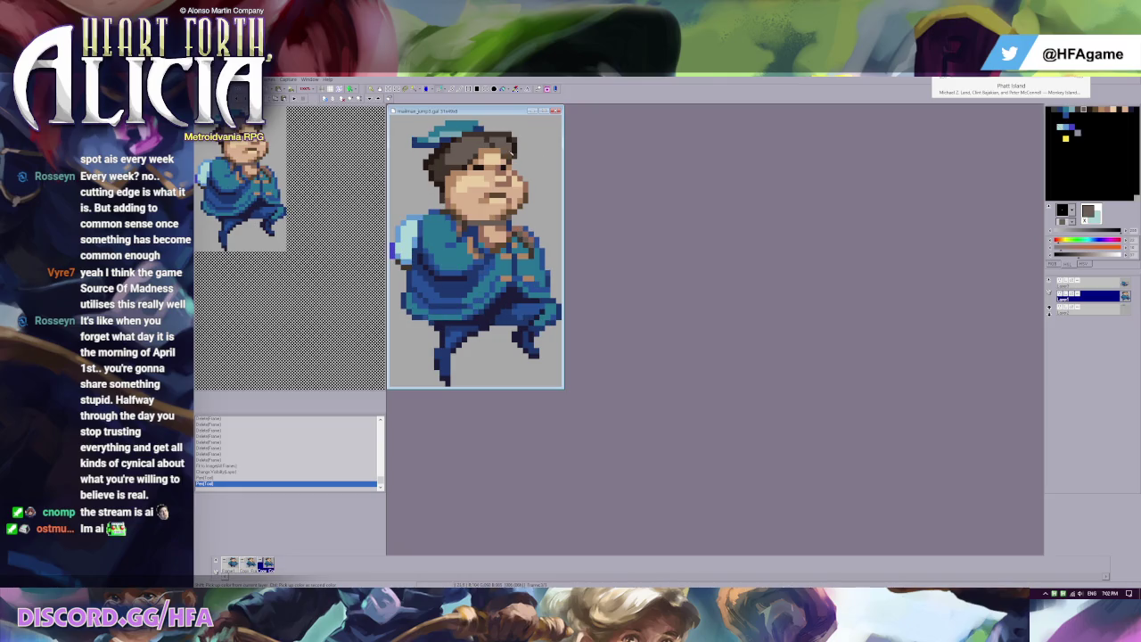
left_click(477, 143)
left_click(509, 175, "ctrl")
left_click(482, 157)
left_click(488, 145, "ctrl")
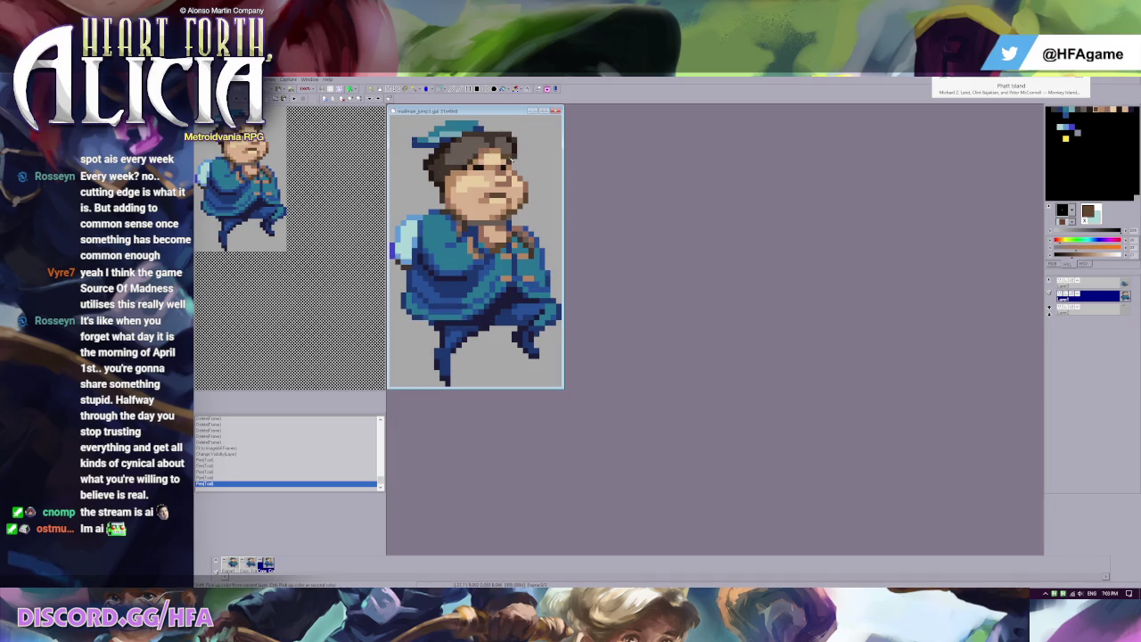
left_click(488, 152)
key("ctrl+Left")
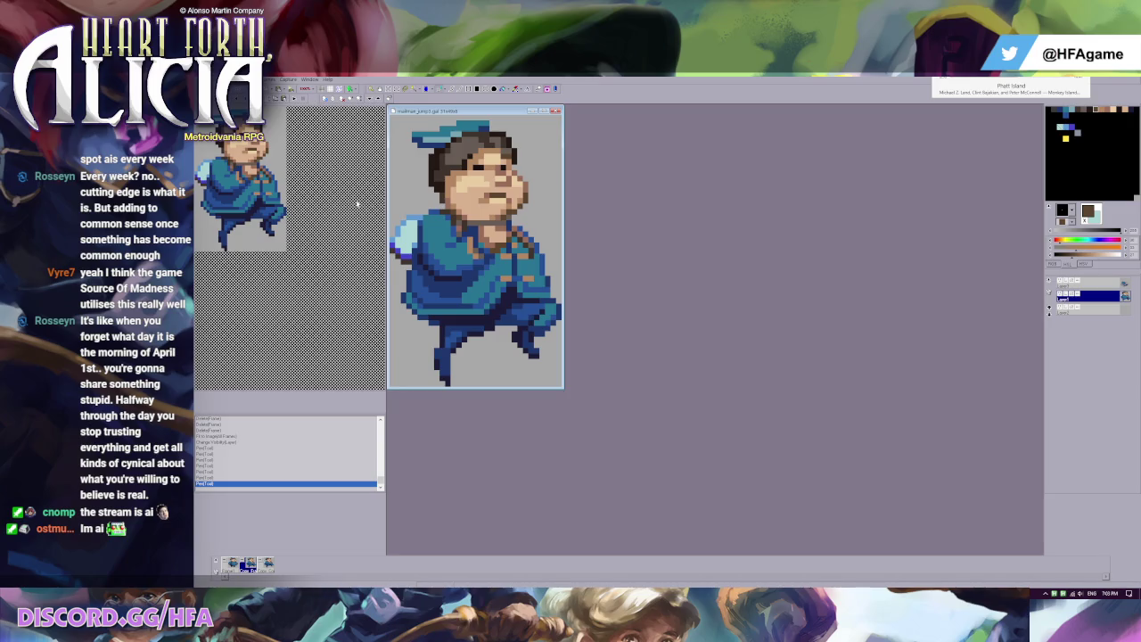
key("ctrl+Right")
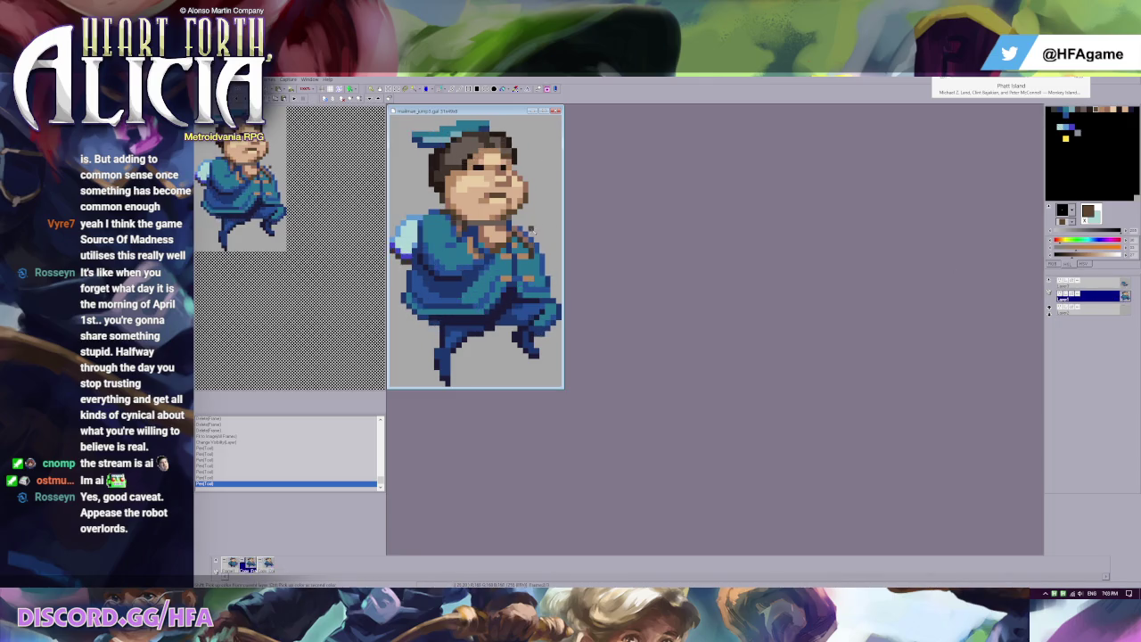
Step: Add a dark-blue shoulder pixel, then cover stray pixels with background grey on another frame
right_click(532, 230)
left_click(393, 252)
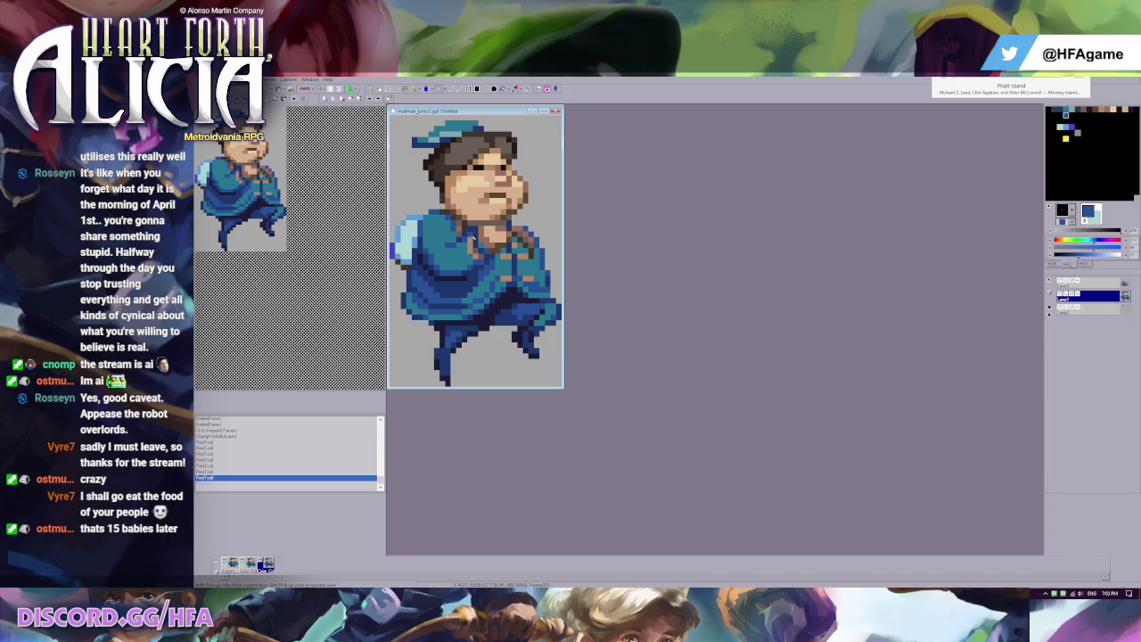
left_click(471, 239)
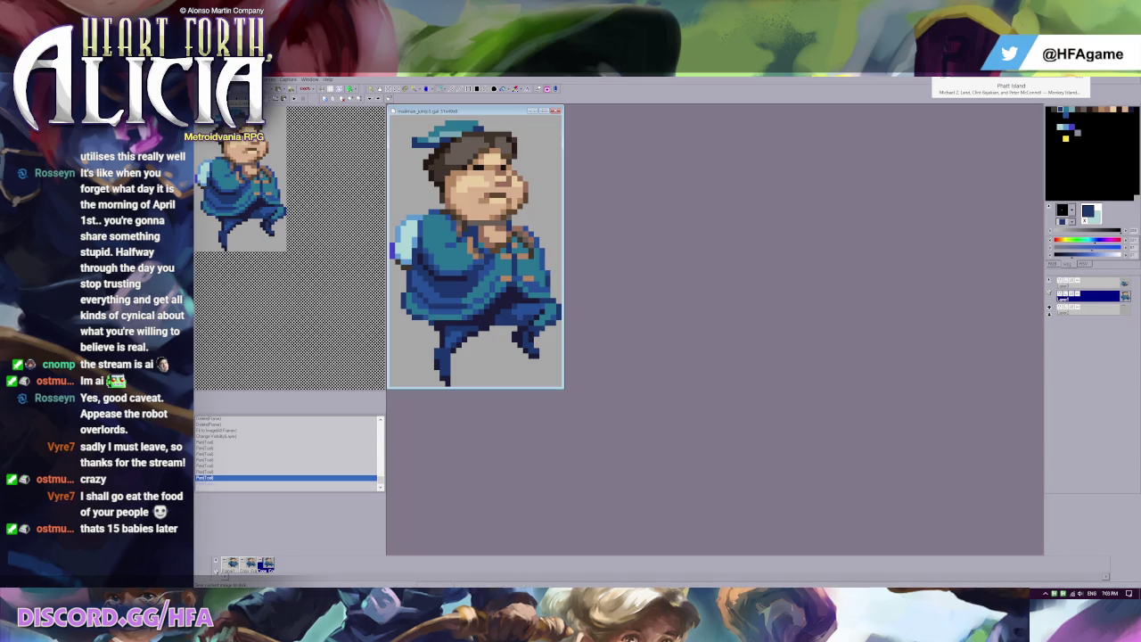
left_click(239, 104)
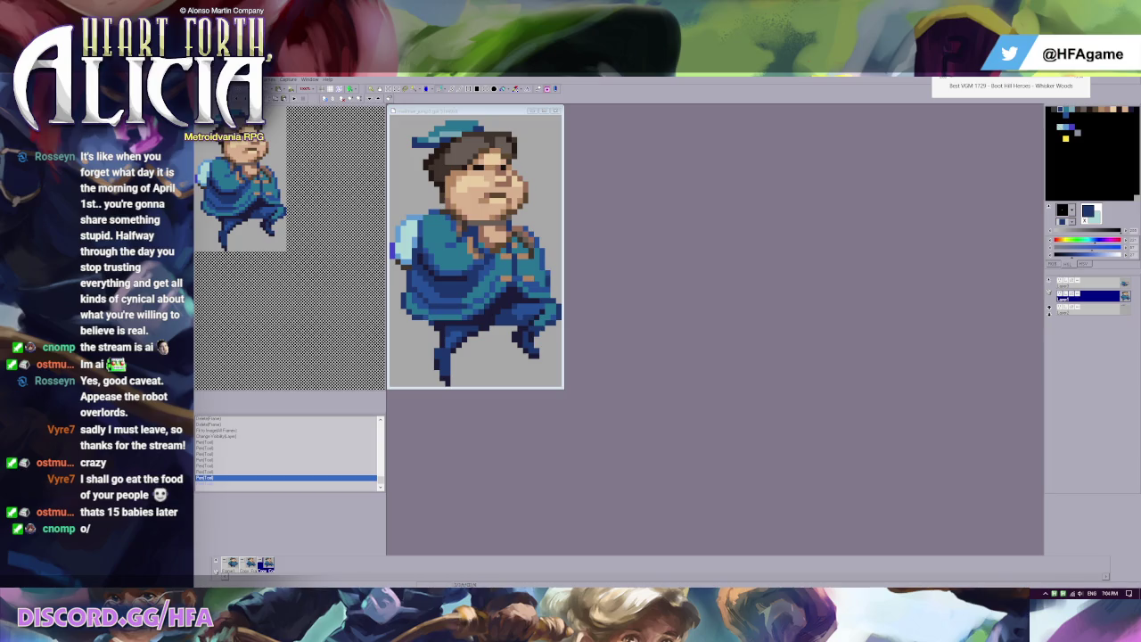
left_click(779, 281)
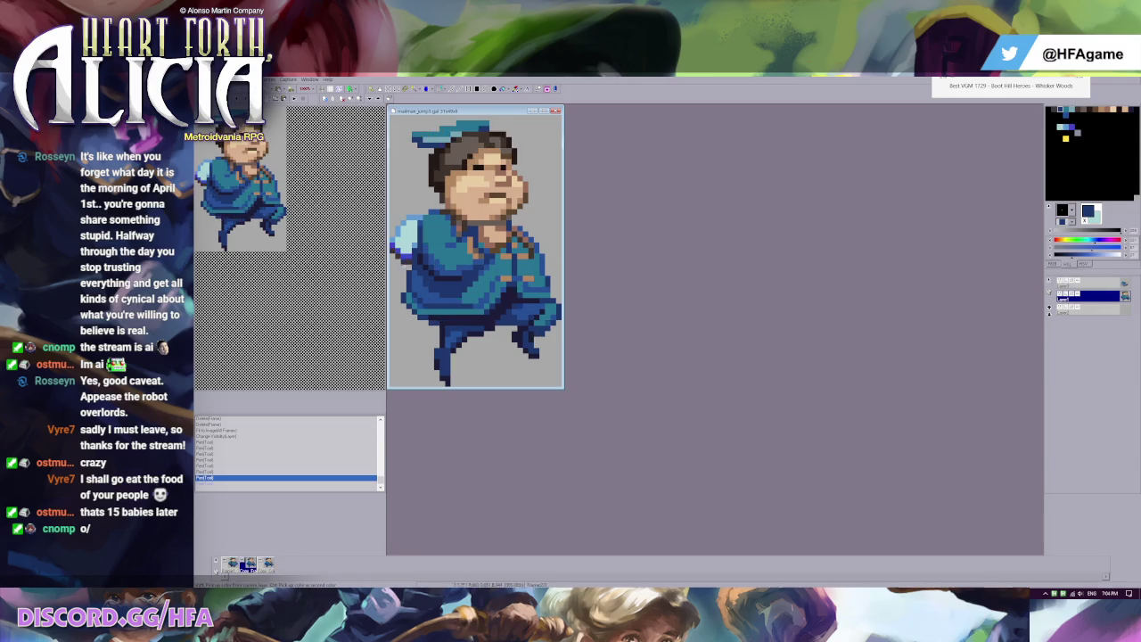
right_click(408, 272)
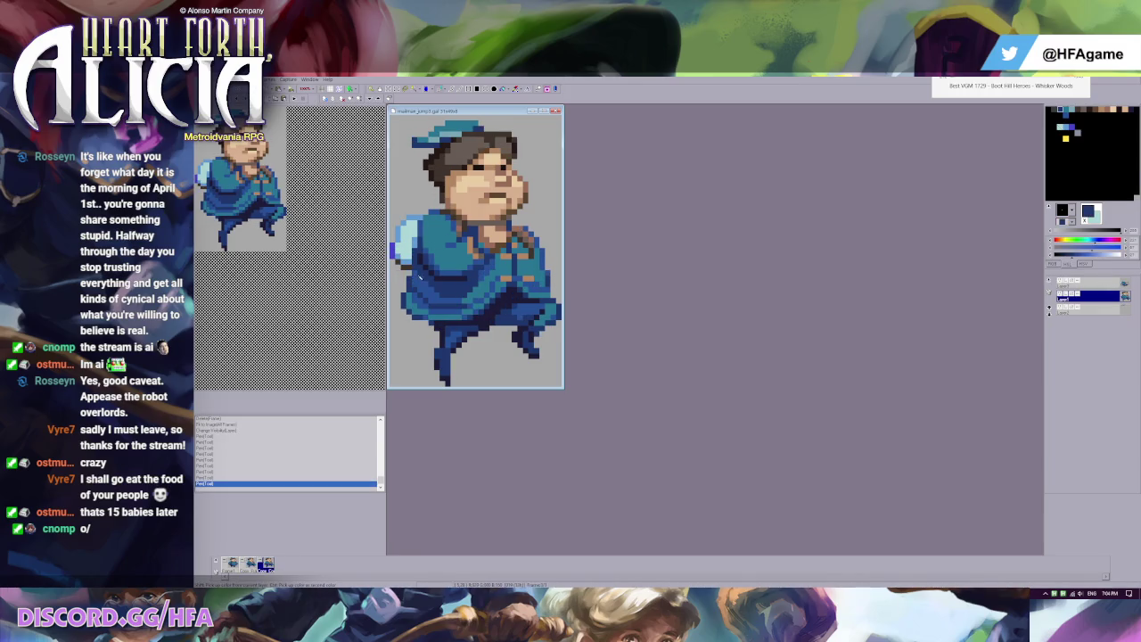
key("comma")
Step: Save the sprite with Save As, overwriting the existing .gal file
key("Left")
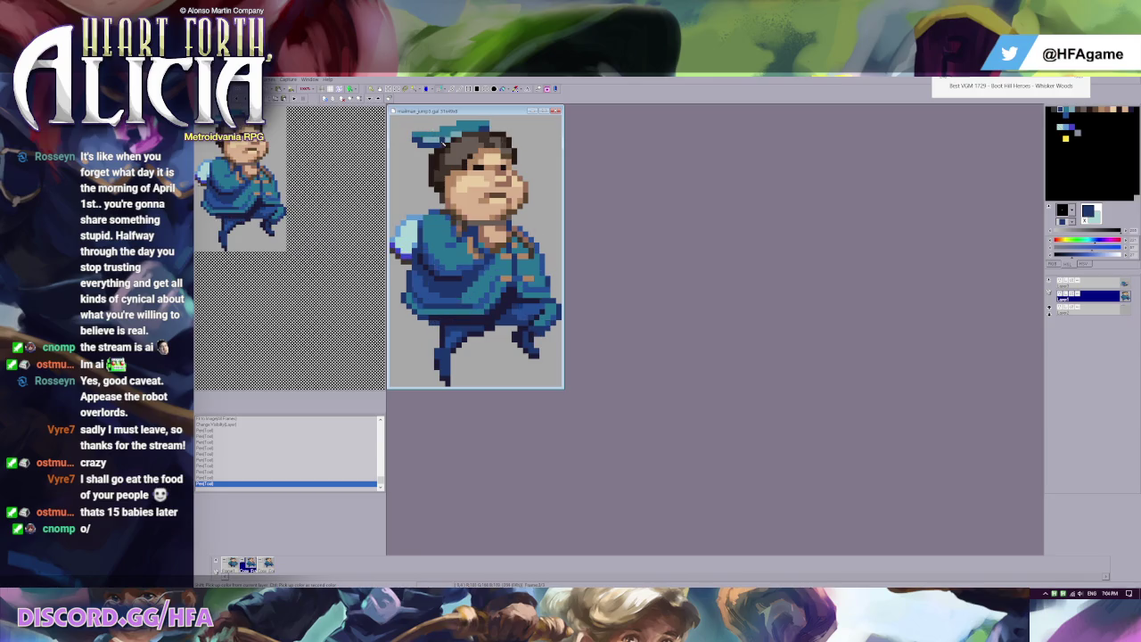
key("Right")
key("Left")
key("alt+f")
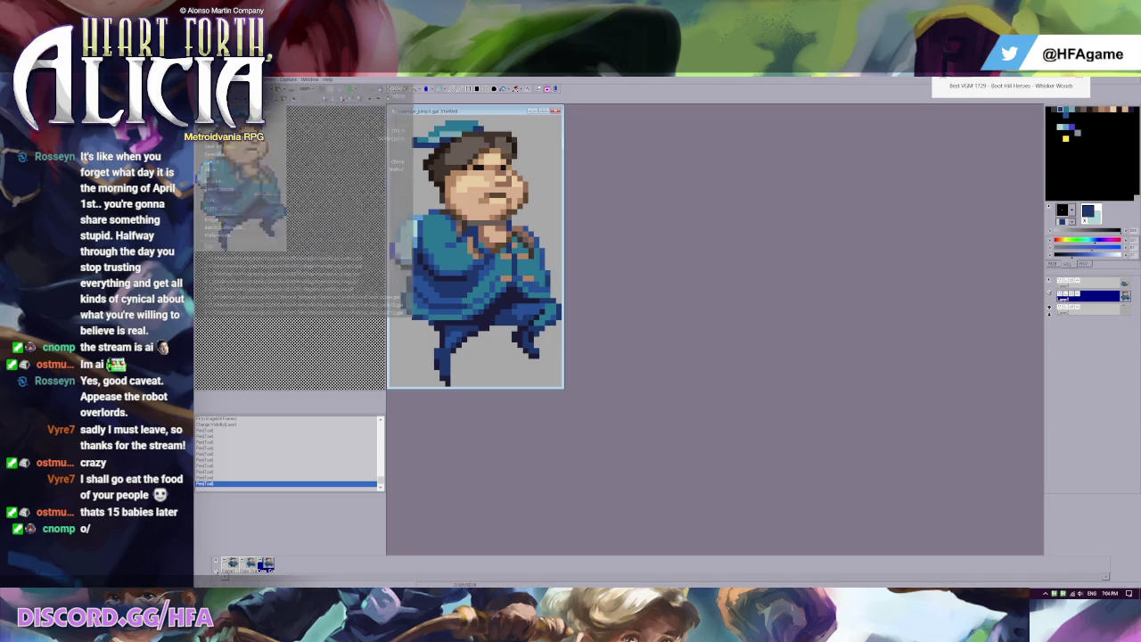
key("a")
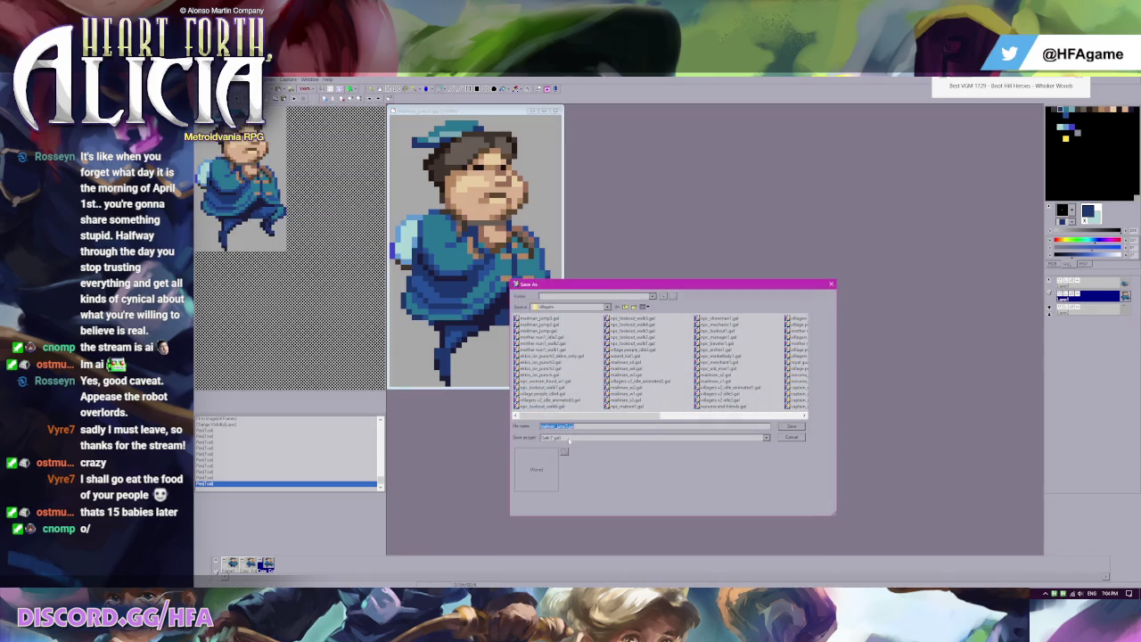
key("Return")
key("y")
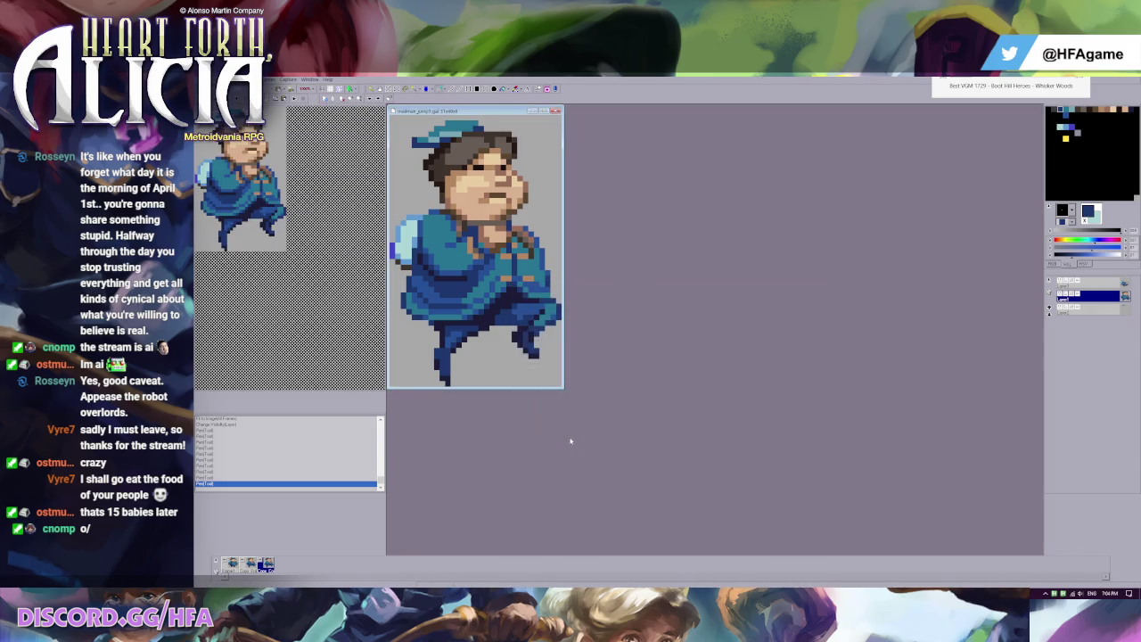
Step: Save a GIF copy of the sprite via Save As with type GIF
key("alt+f")
key("a")
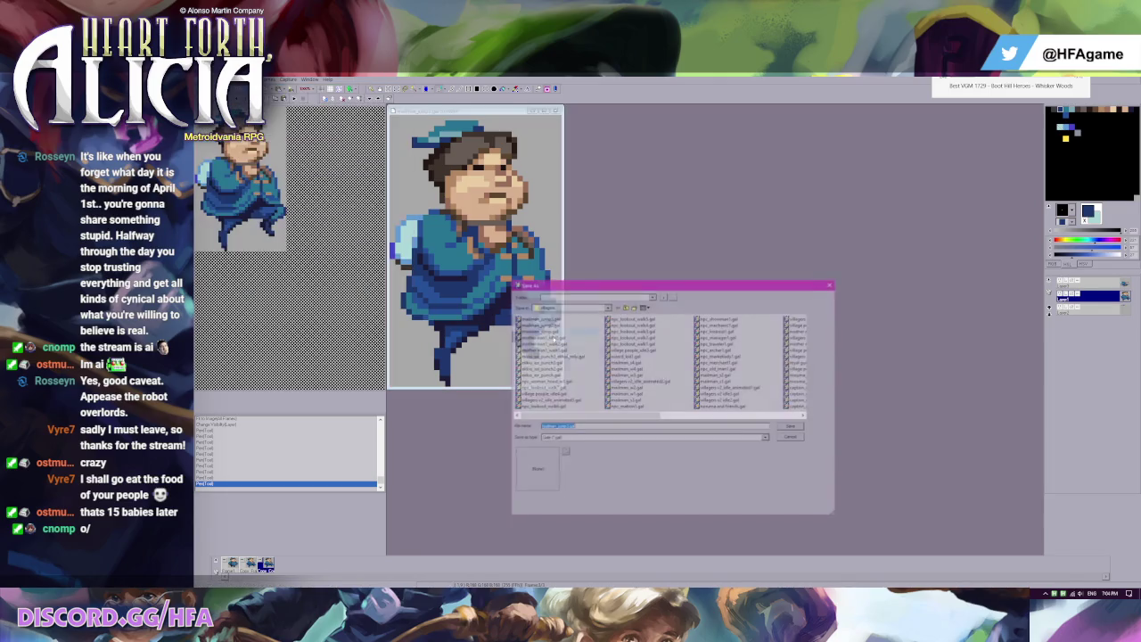
left_click(571, 437)
left_click(564, 476)
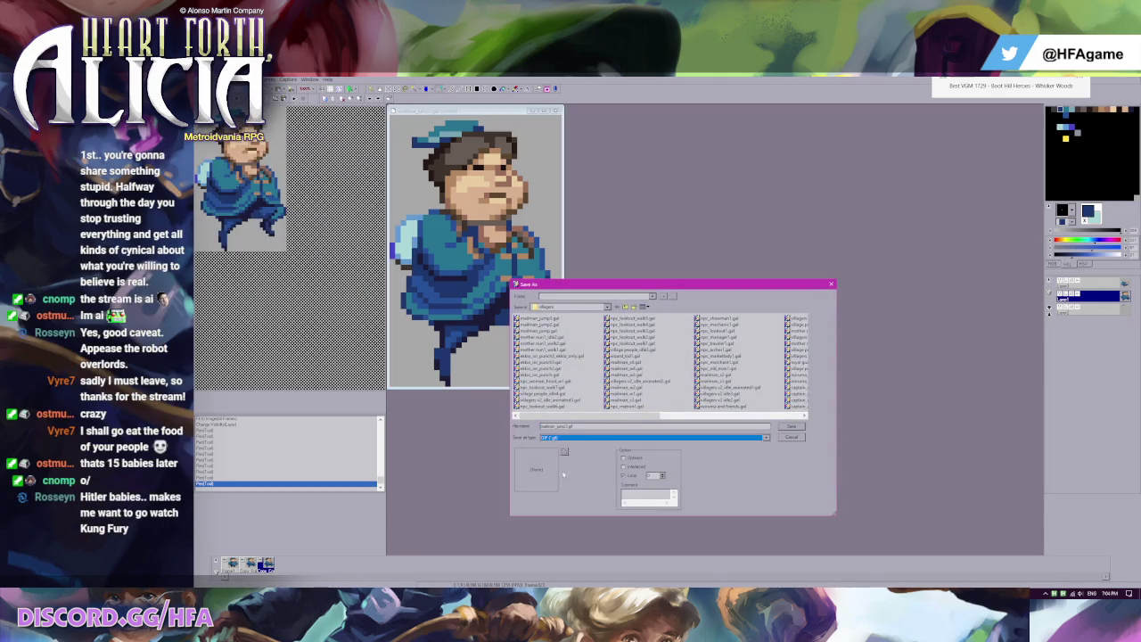
left_click(577, 425)
key("Return")
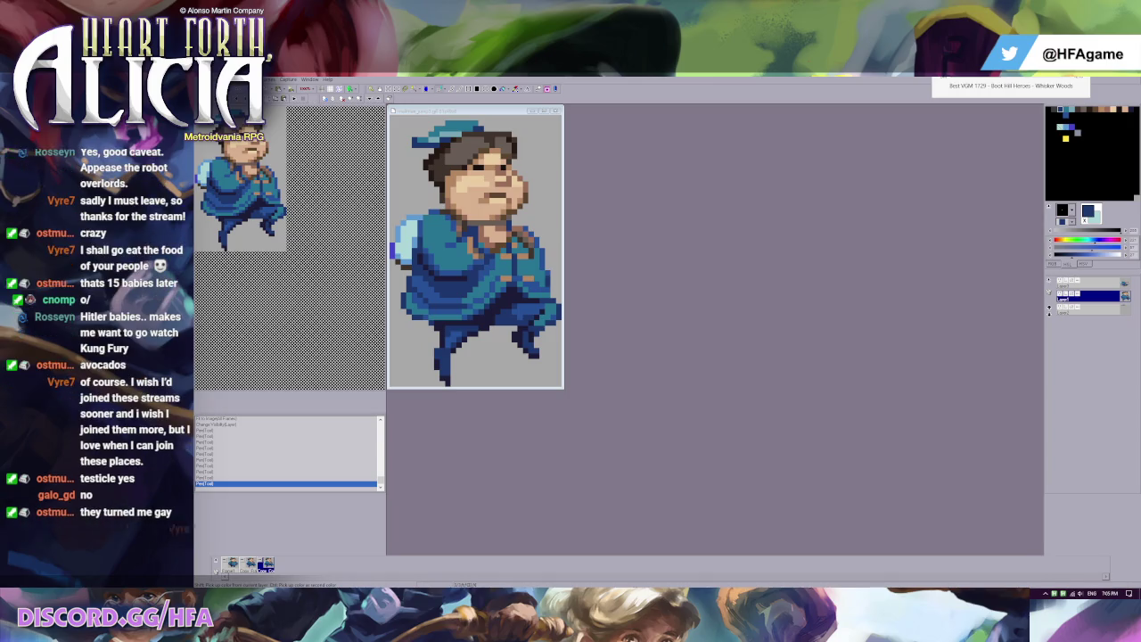
key("alt+Tab")
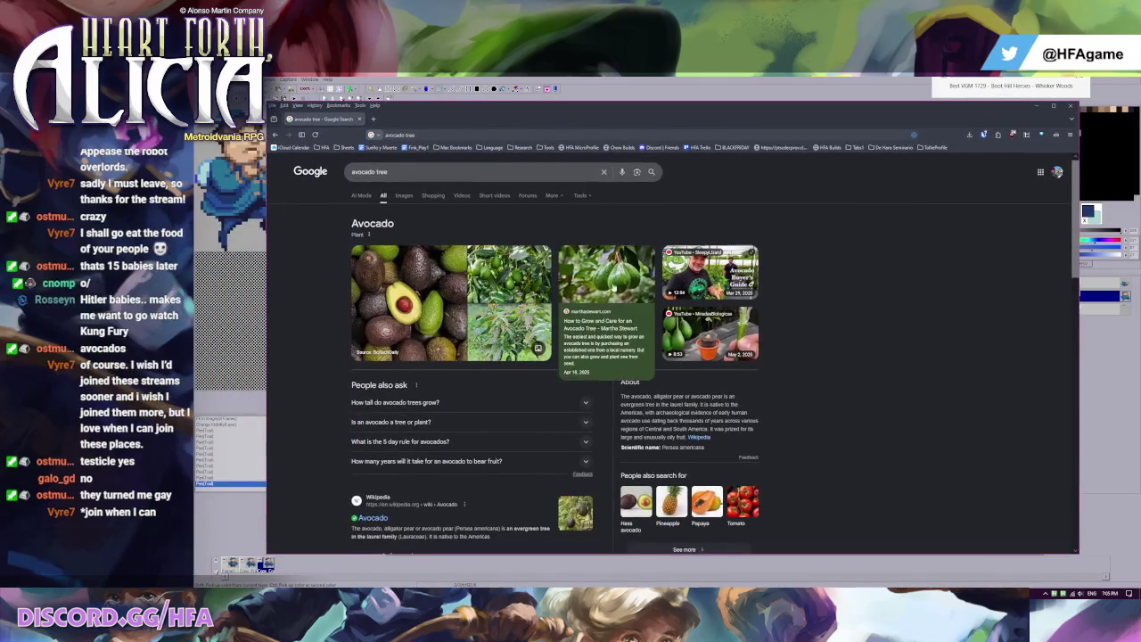
left_click(596, 325)
scroll(686, 452, "down", 3)
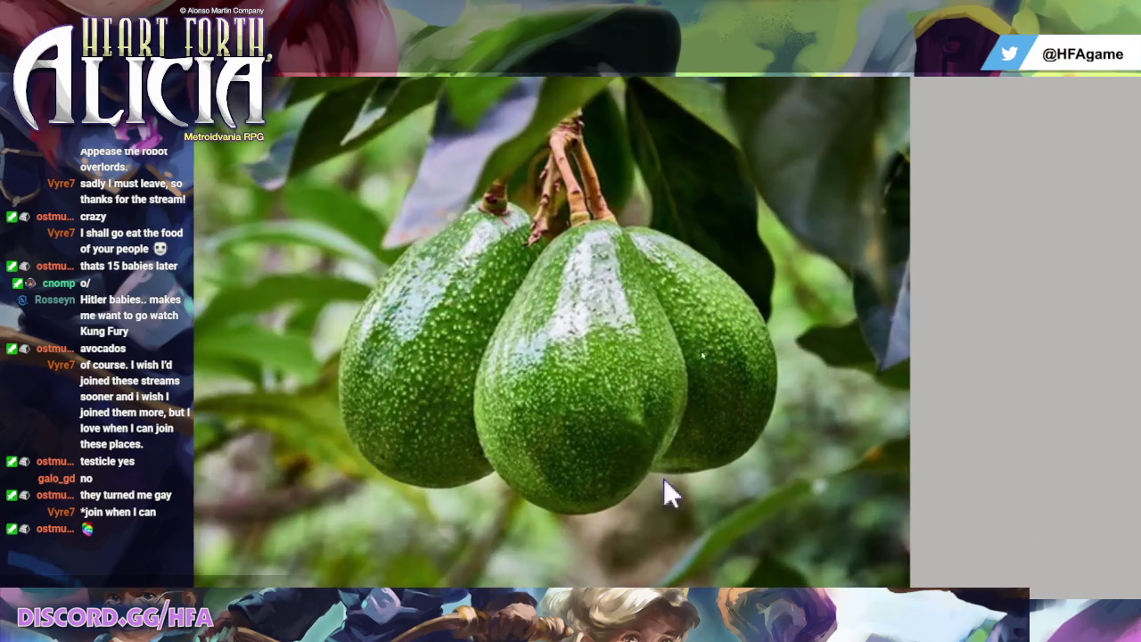
scroll(663, 481, "down", 1)
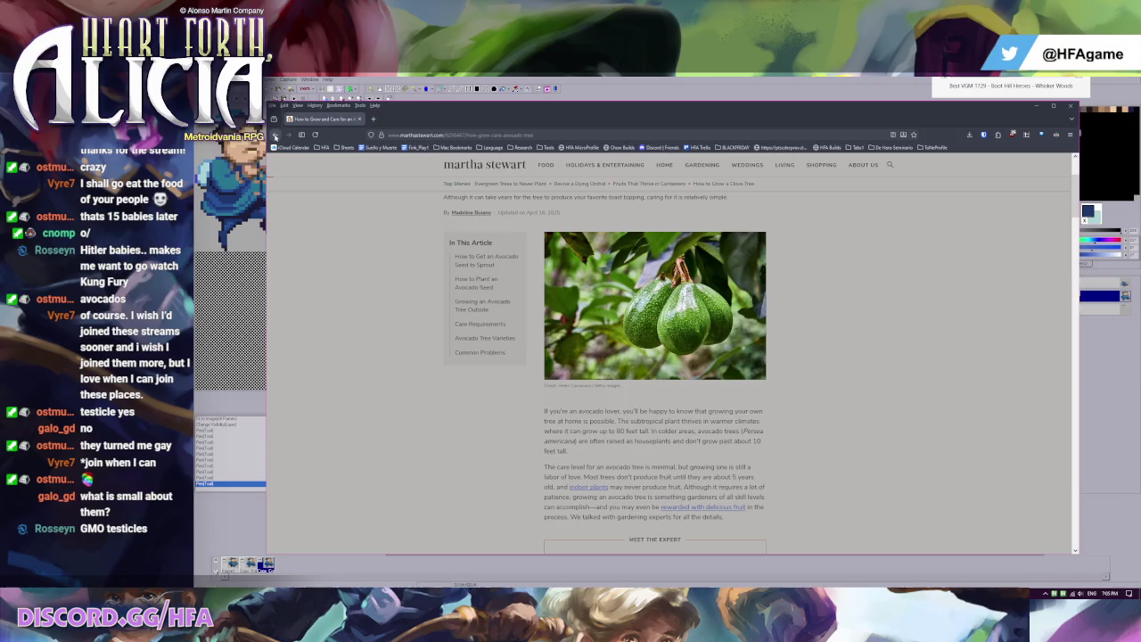
left_click(276, 135)
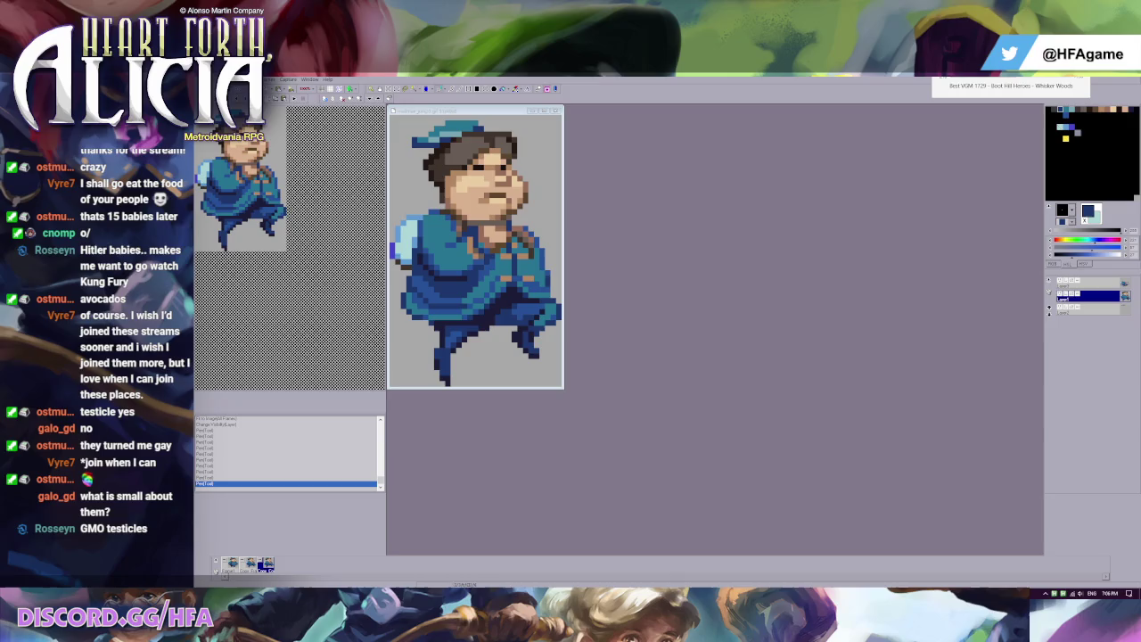
key("alt+Tab")
scroll(597, 303, "down", 2)
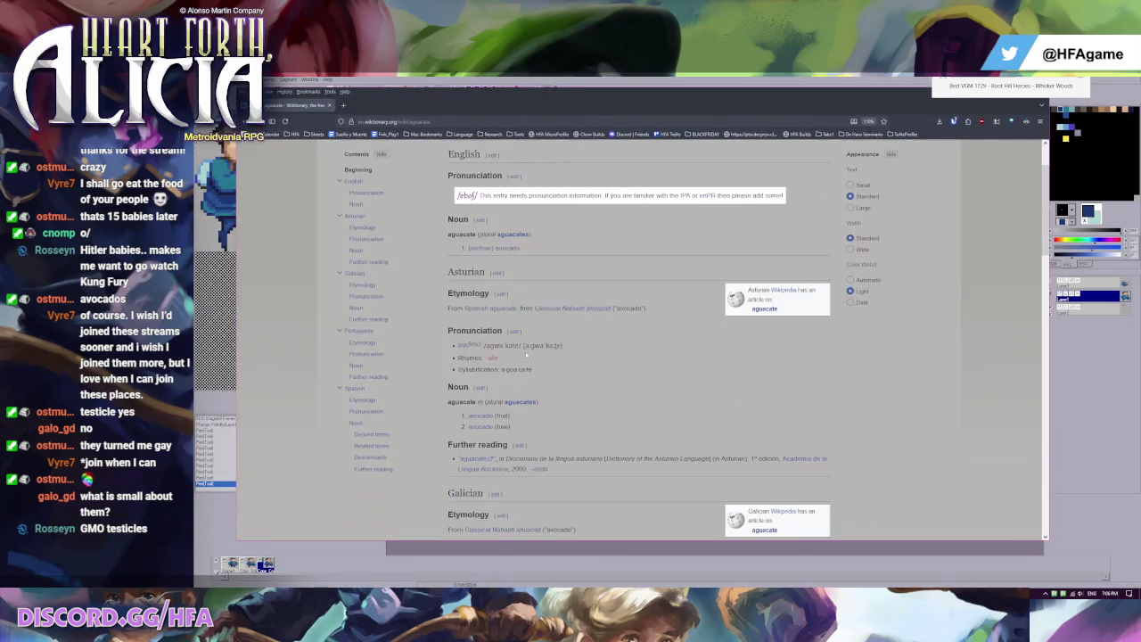
left_click(598, 314)
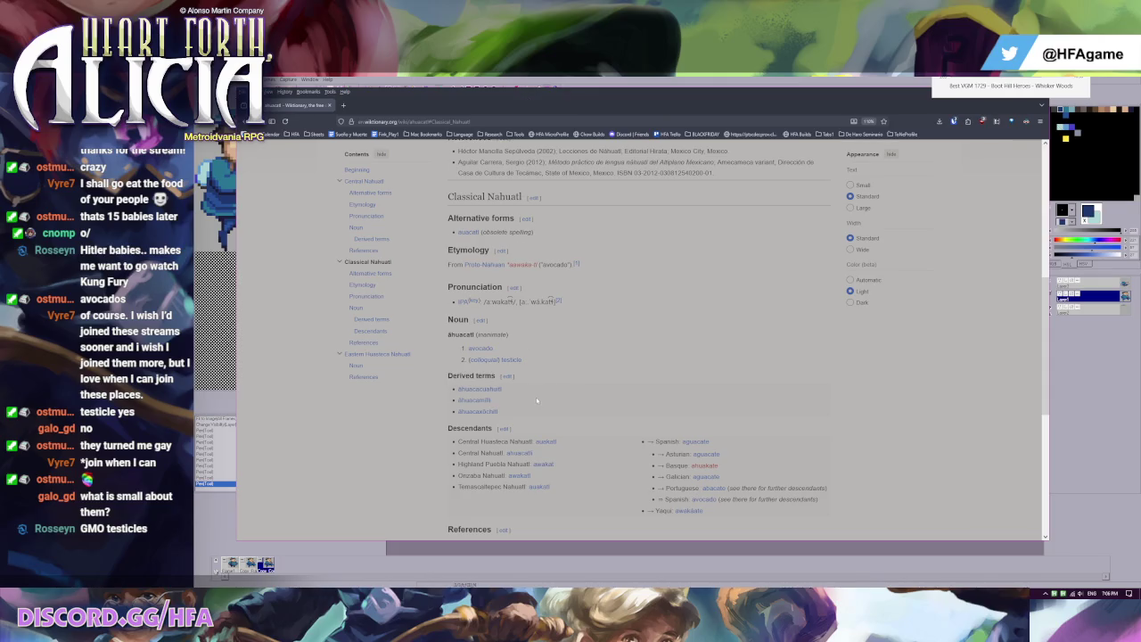
scroll(559, 402, "up", 3)
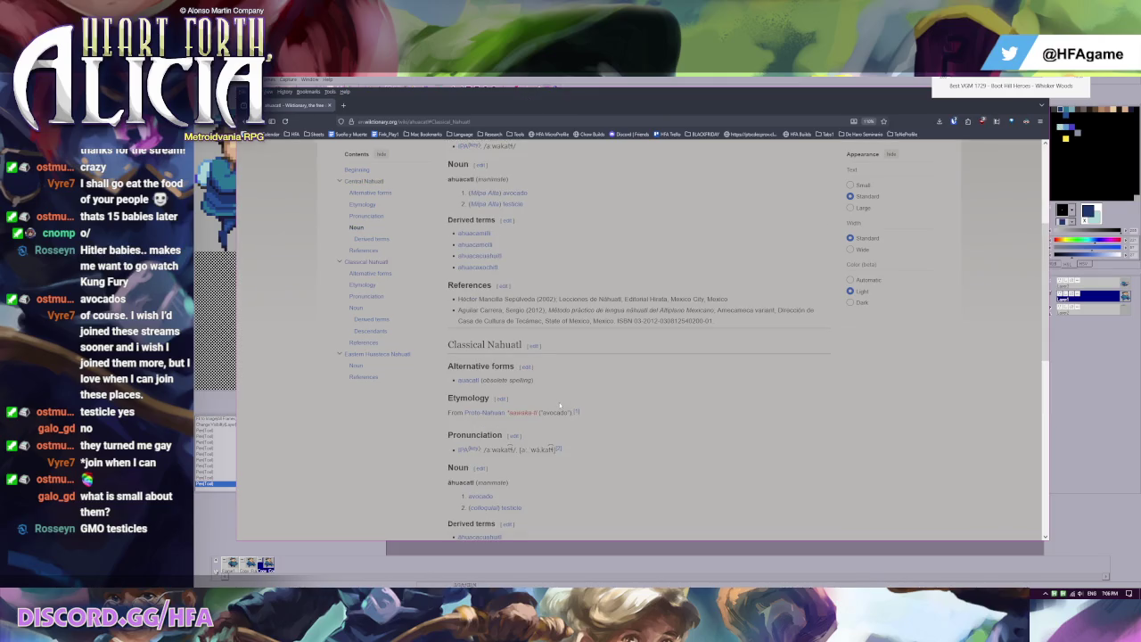
key("alt+Tab")
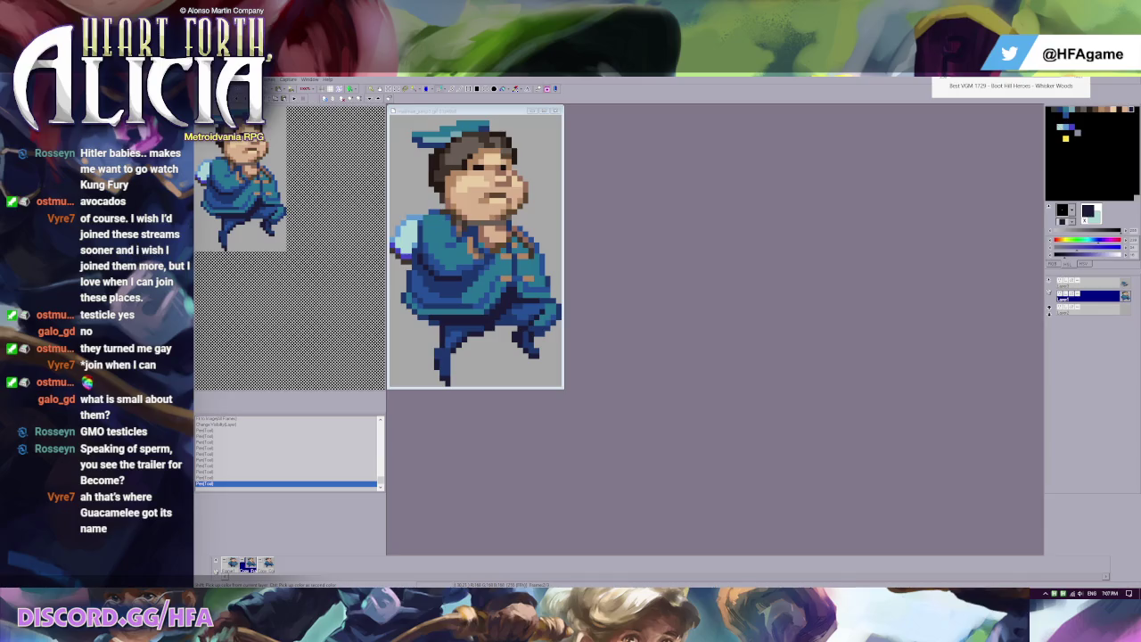
Step: Find the BECOME Official Reveal Trailer in the 'become trailer' image results and open it on YouTube
key("alt+Tab")
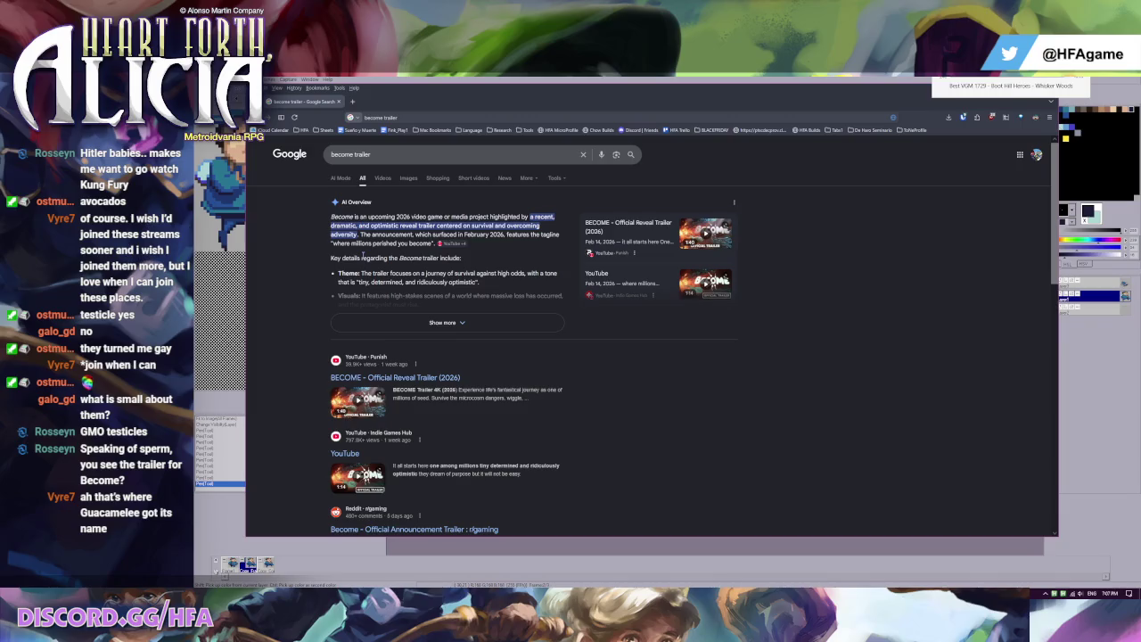
scroll(361, 239, "down", 5)
scroll(375, 214, "up", 5)
left_click(408, 177)
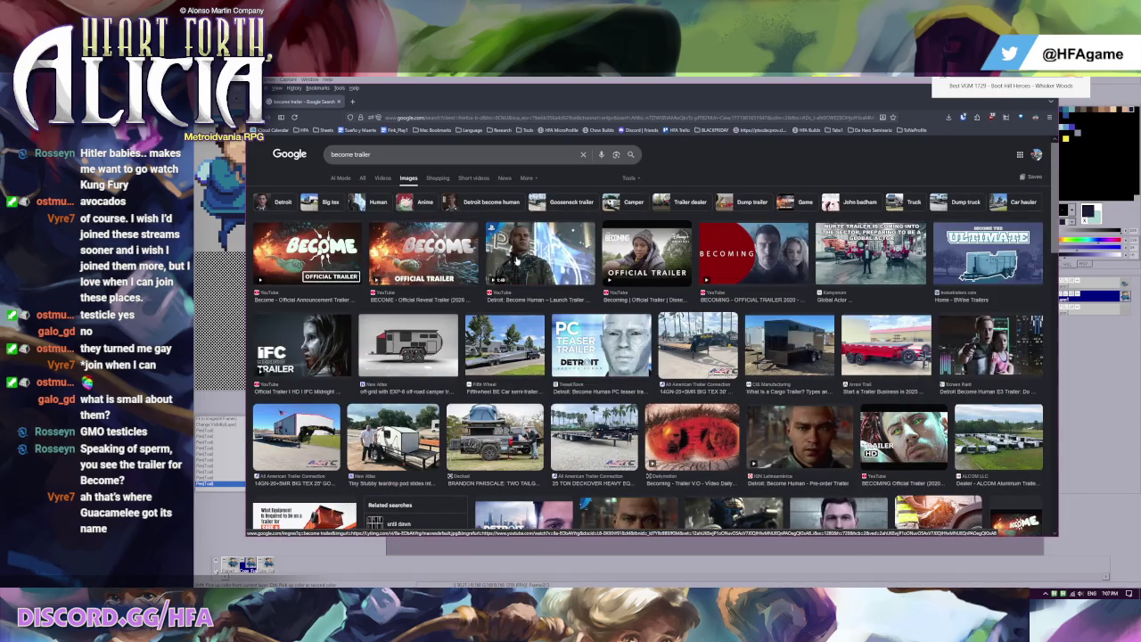
left_click(437, 239)
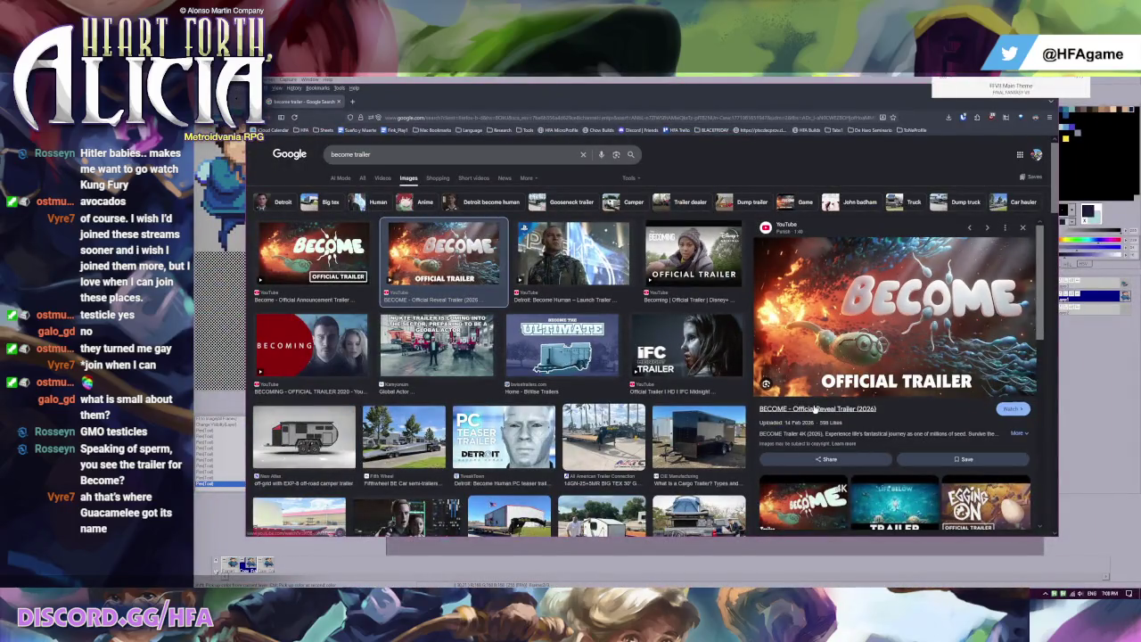
left_click(815, 409)
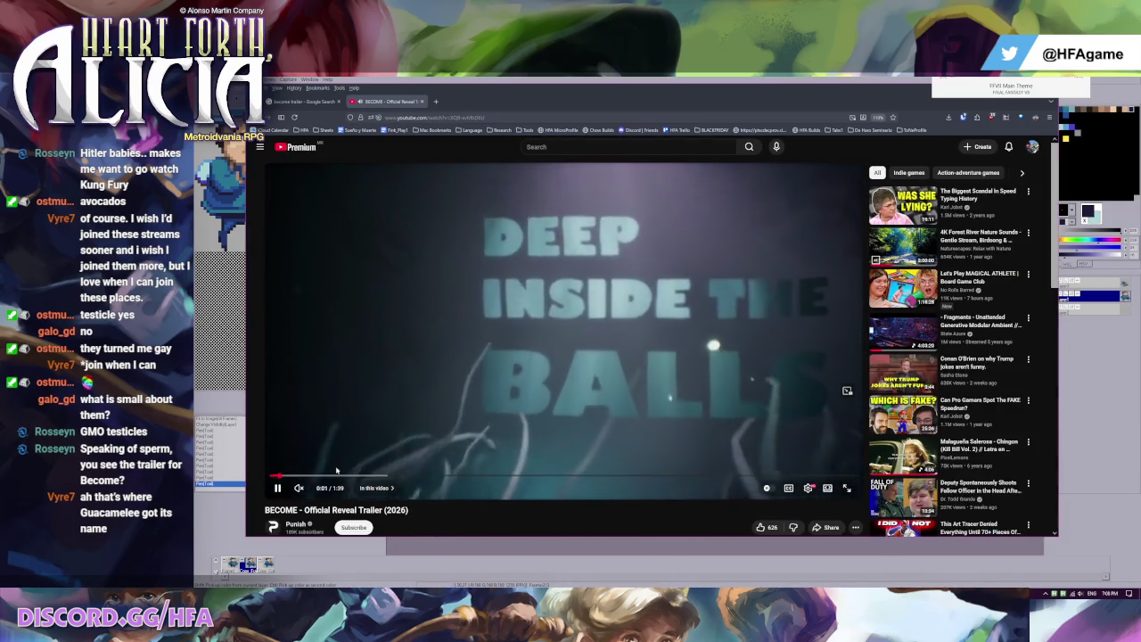
Step: Seek the trailer to 0:12, jump ten seconds ahead, then skip to 0:59
left_click(344, 478)
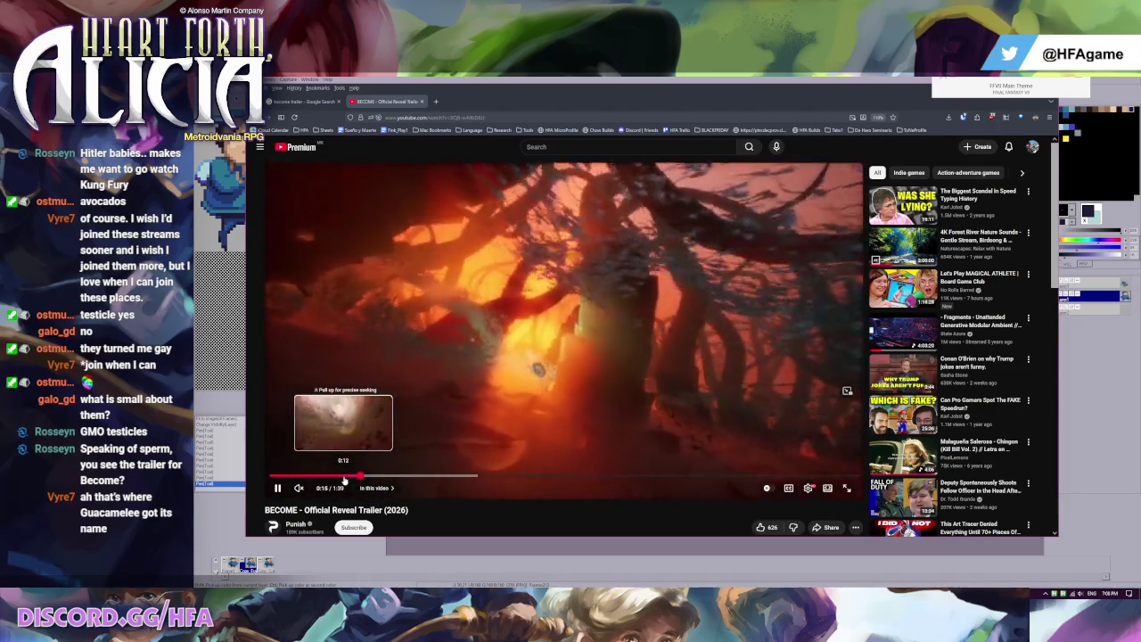
key("l")
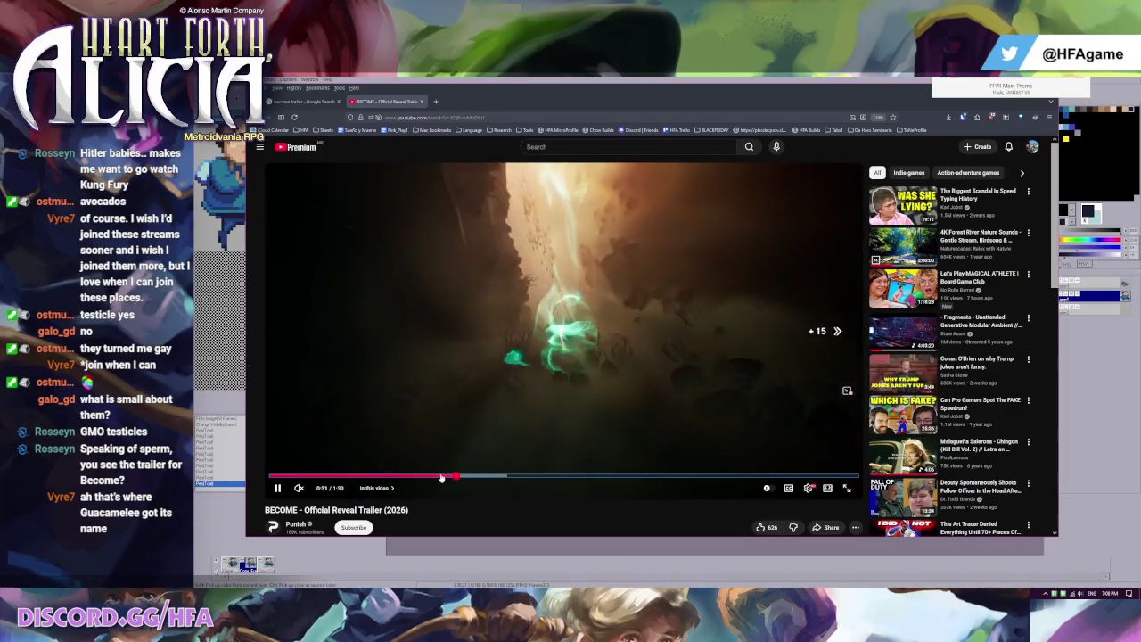
key("l")
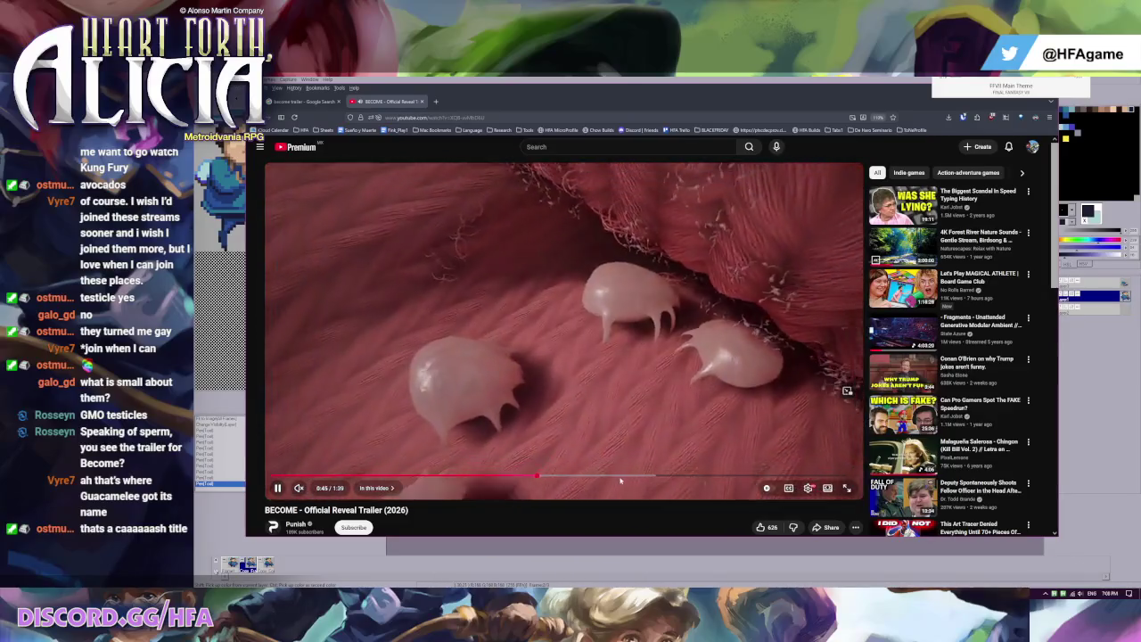
left_click(621, 477)
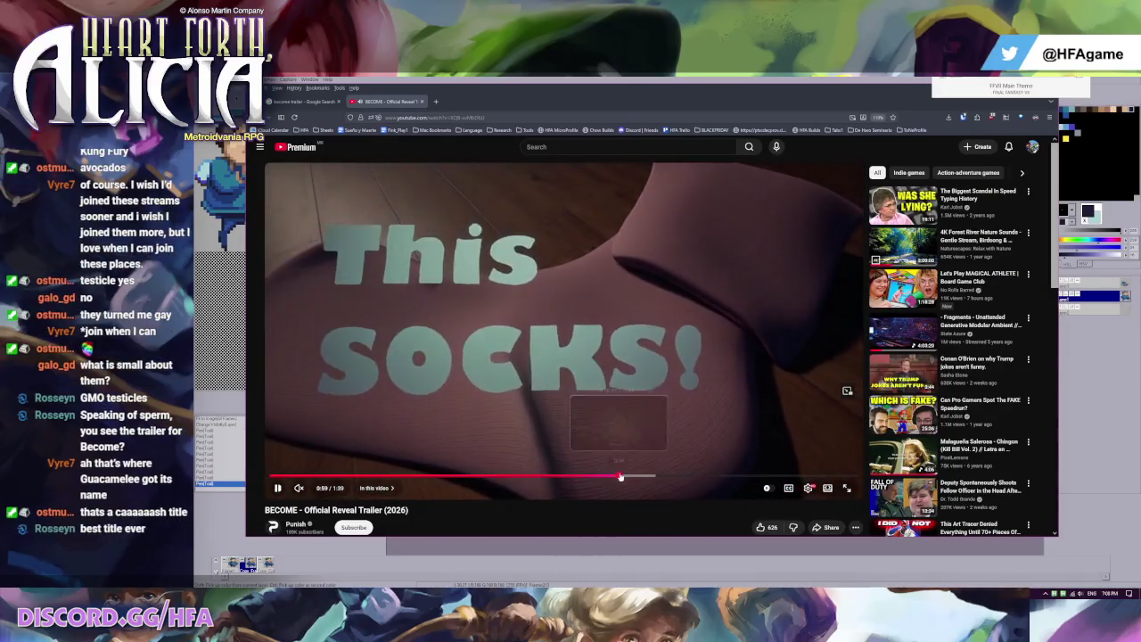